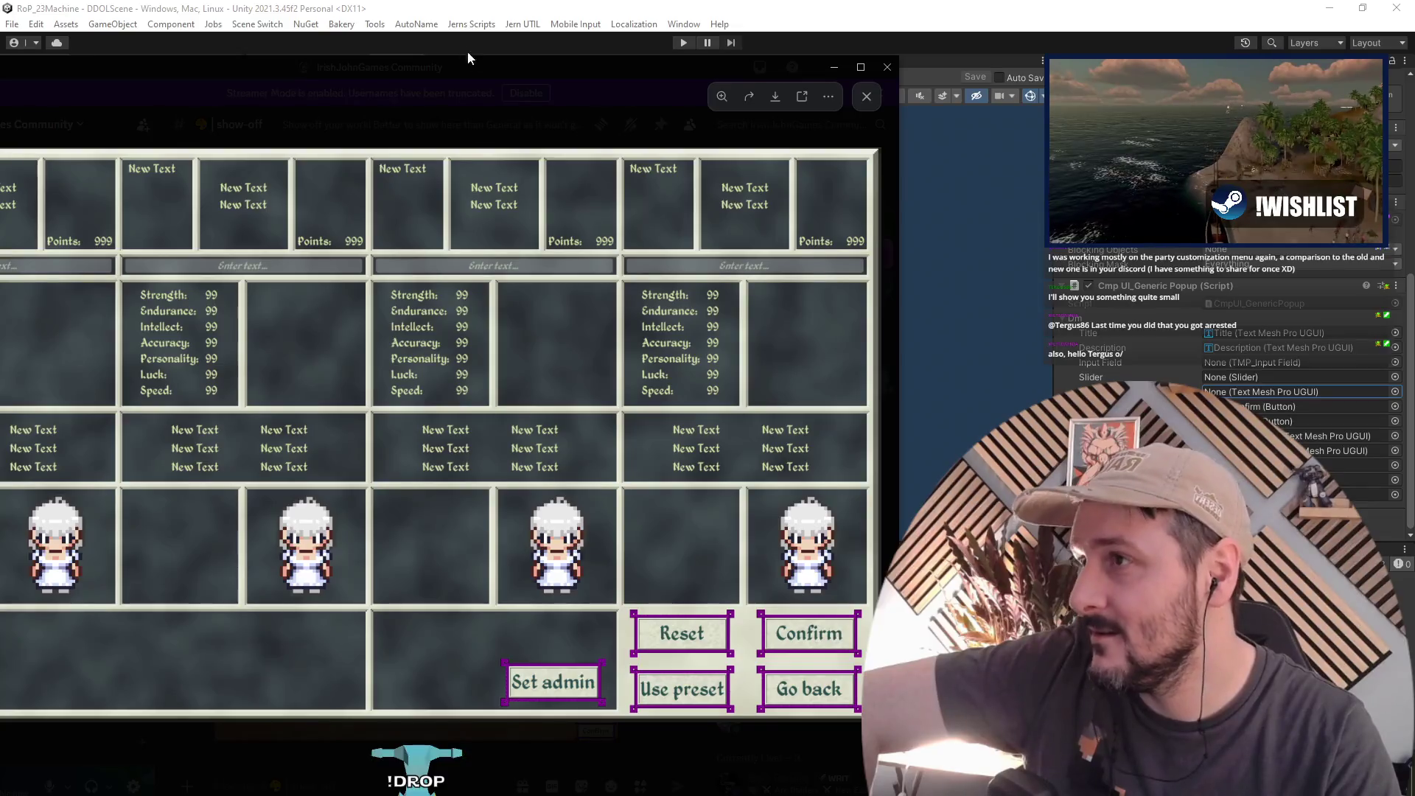
Step: Compare the old parchment and reworked UI screenshots in Discord's enlarged image viewer
{"action": "left_click_drag", "start_coordinate": [467, 50], "coordinate": [616, 75]}
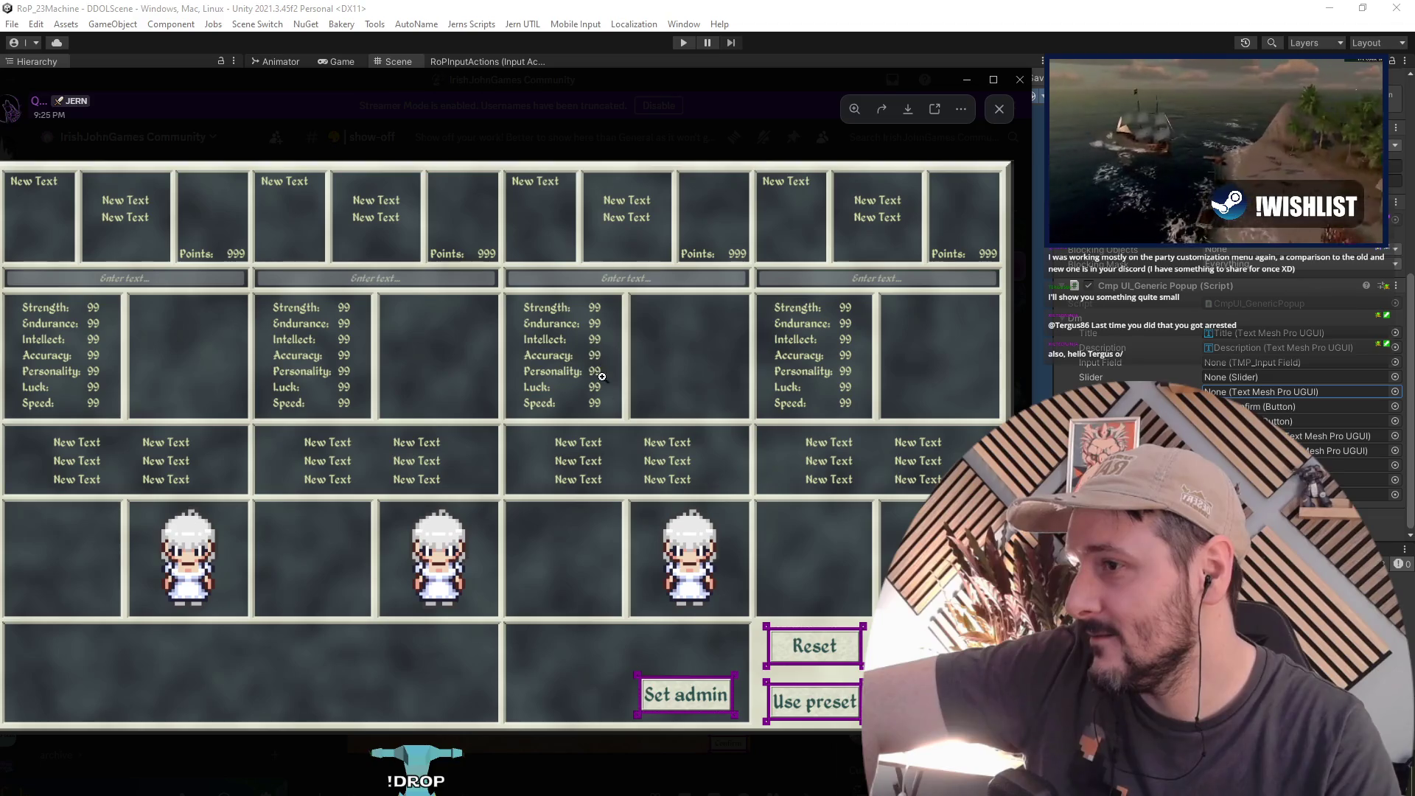
{"action": "left_click", "coordinate": [669, 753]}
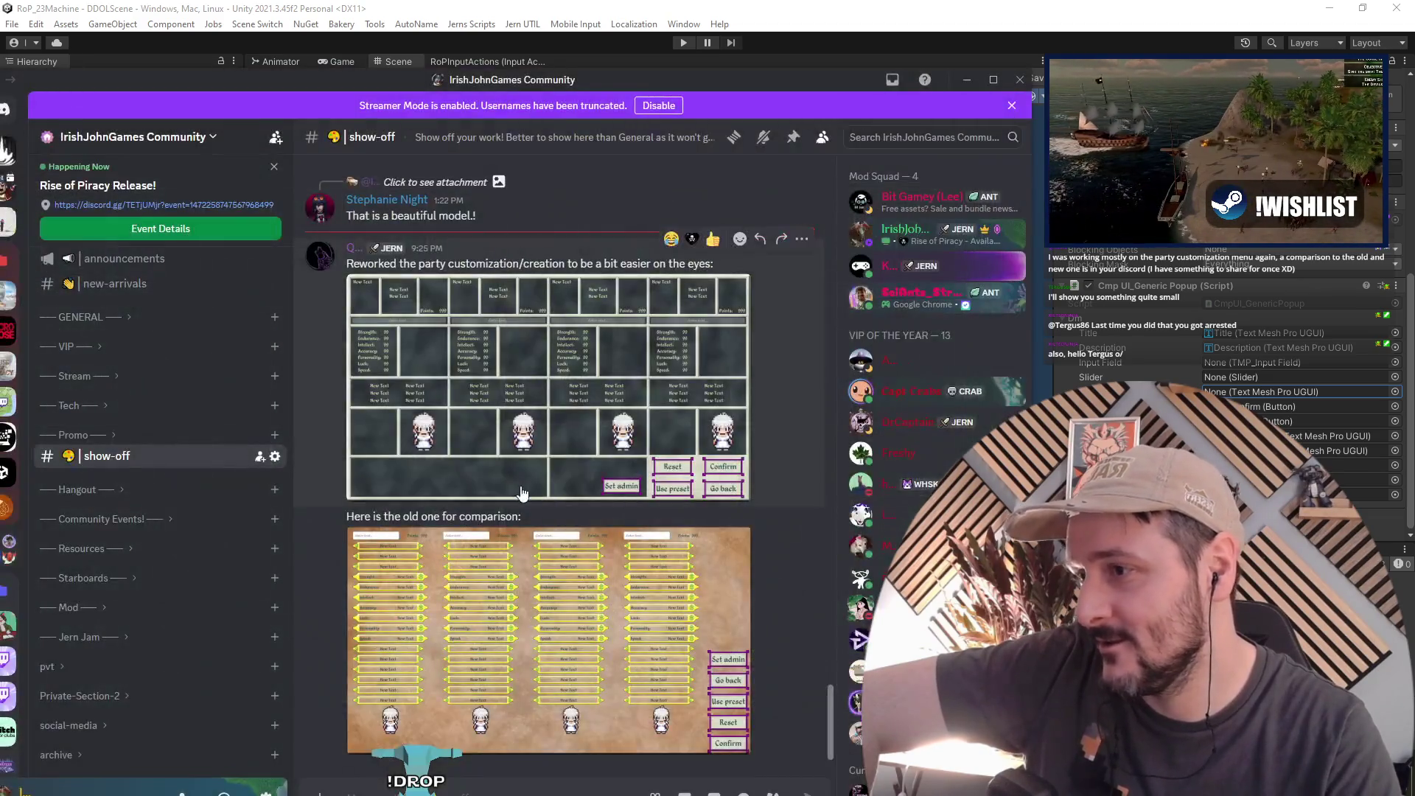
{"action": "left_click", "coordinate": [542, 607]}
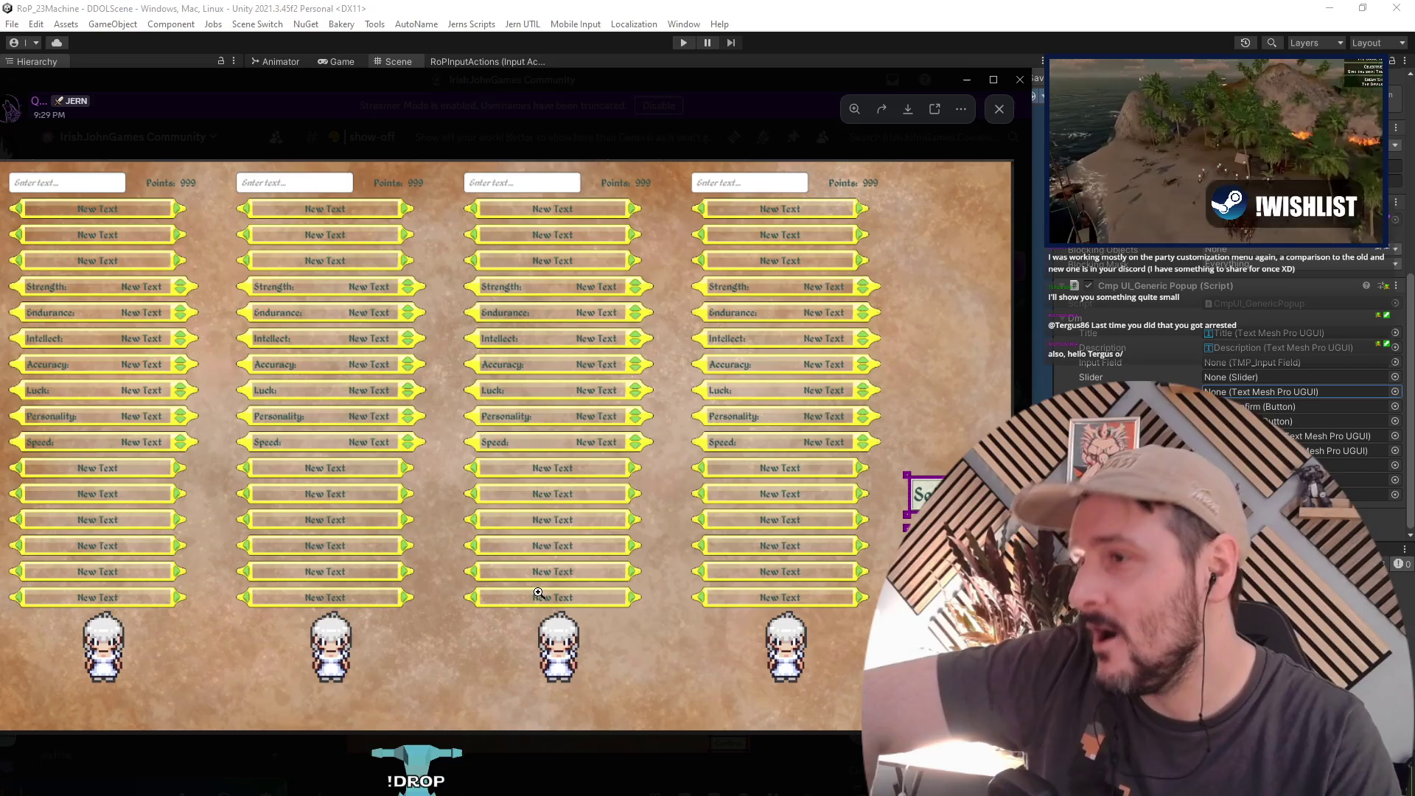
{"action": "left_click", "coordinate": [544, 726]}
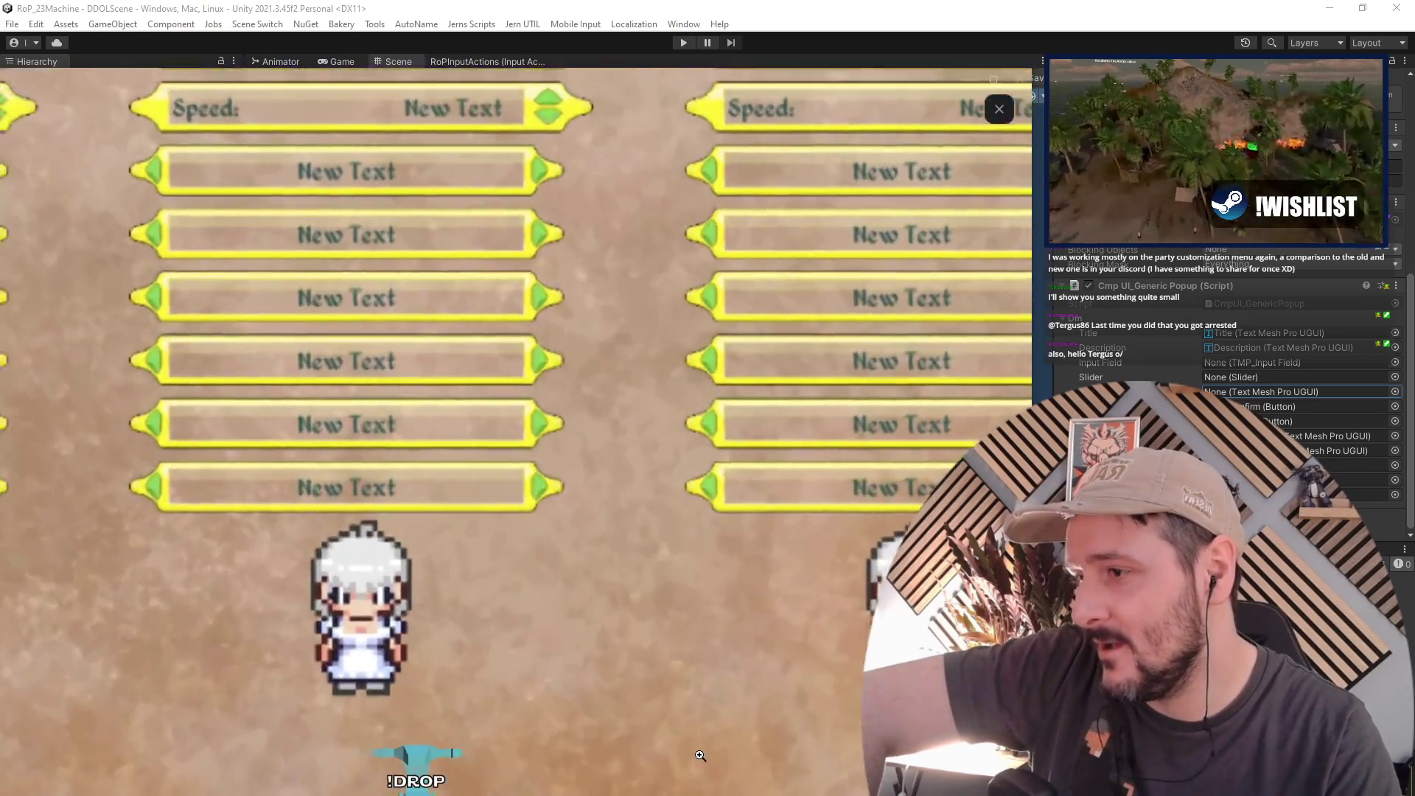
{"action": "left_click", "coordinate": [691, 763]}
{"action": "left_click", "coordinate": [422, 339]}
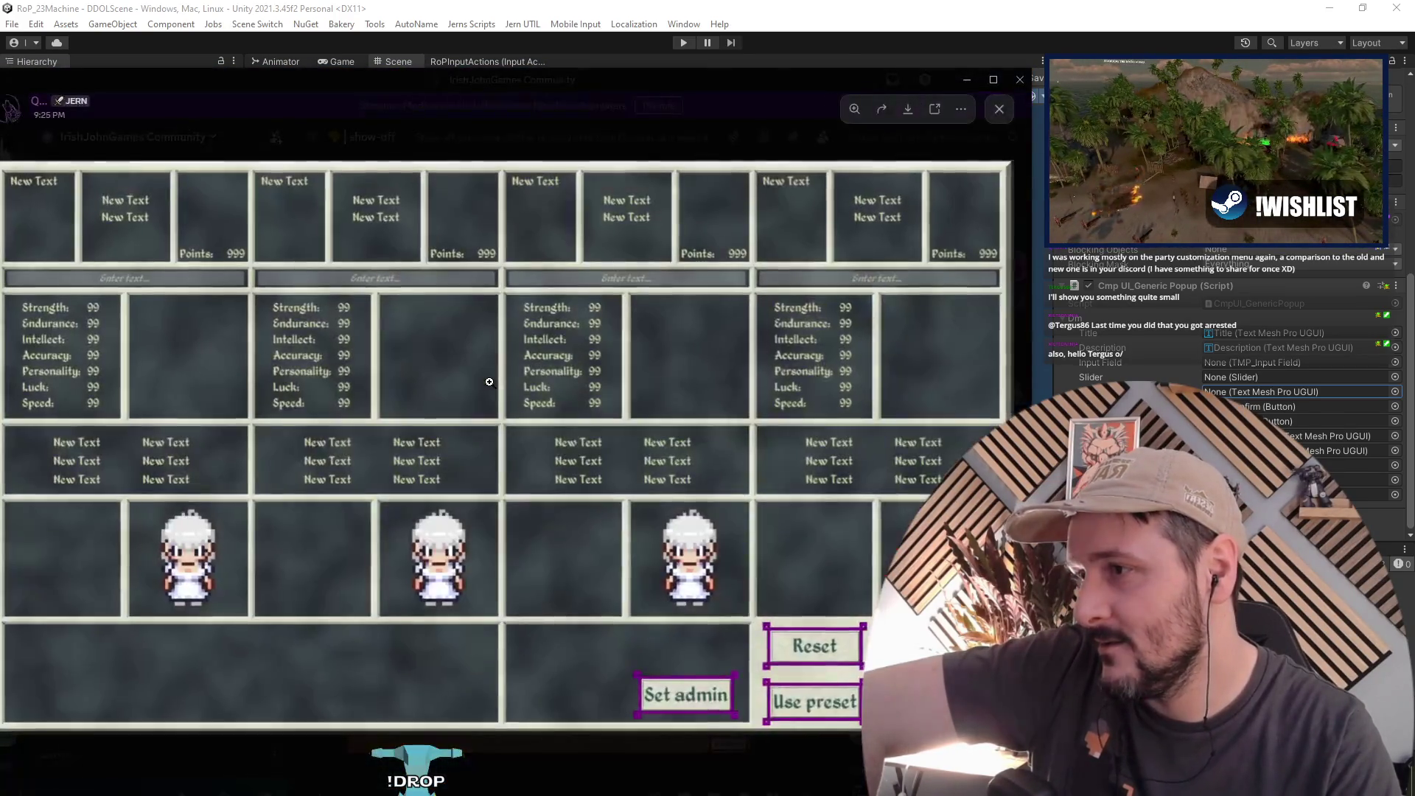
{"action": "left_click", "coordinate": [696, 769]}
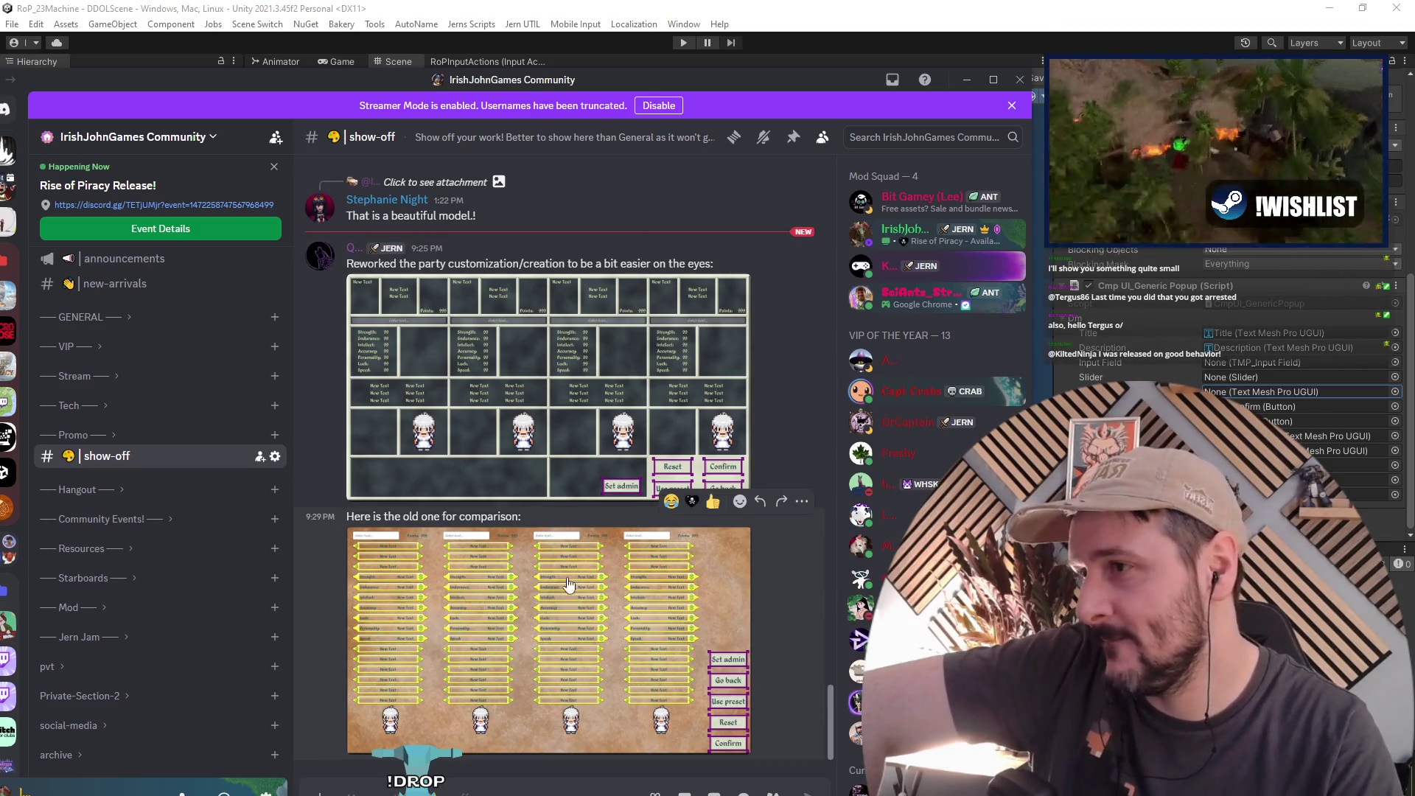
{"action": "left_click", "coordinate": [521, 421]}
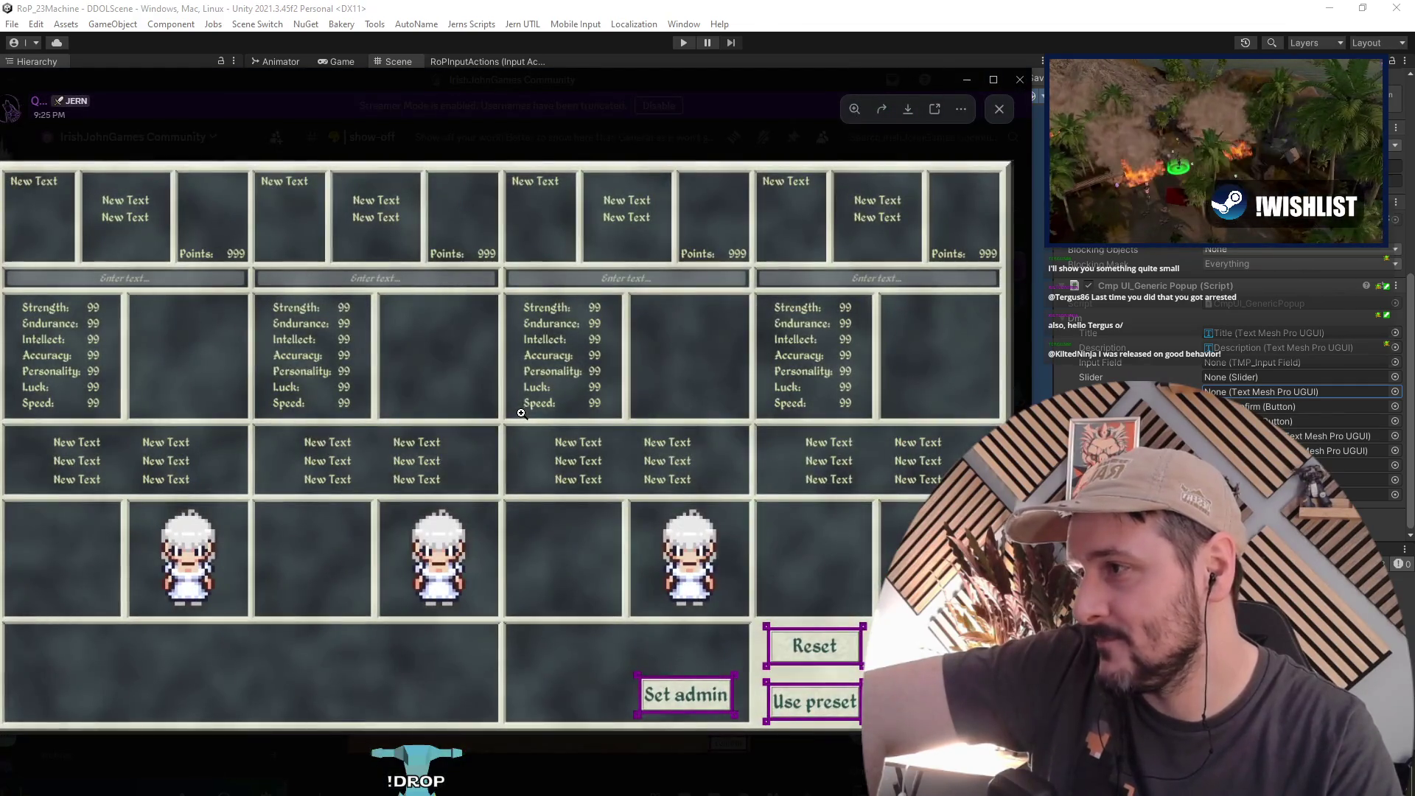
{"action": "left_click", "coordinate": [469, 138]}
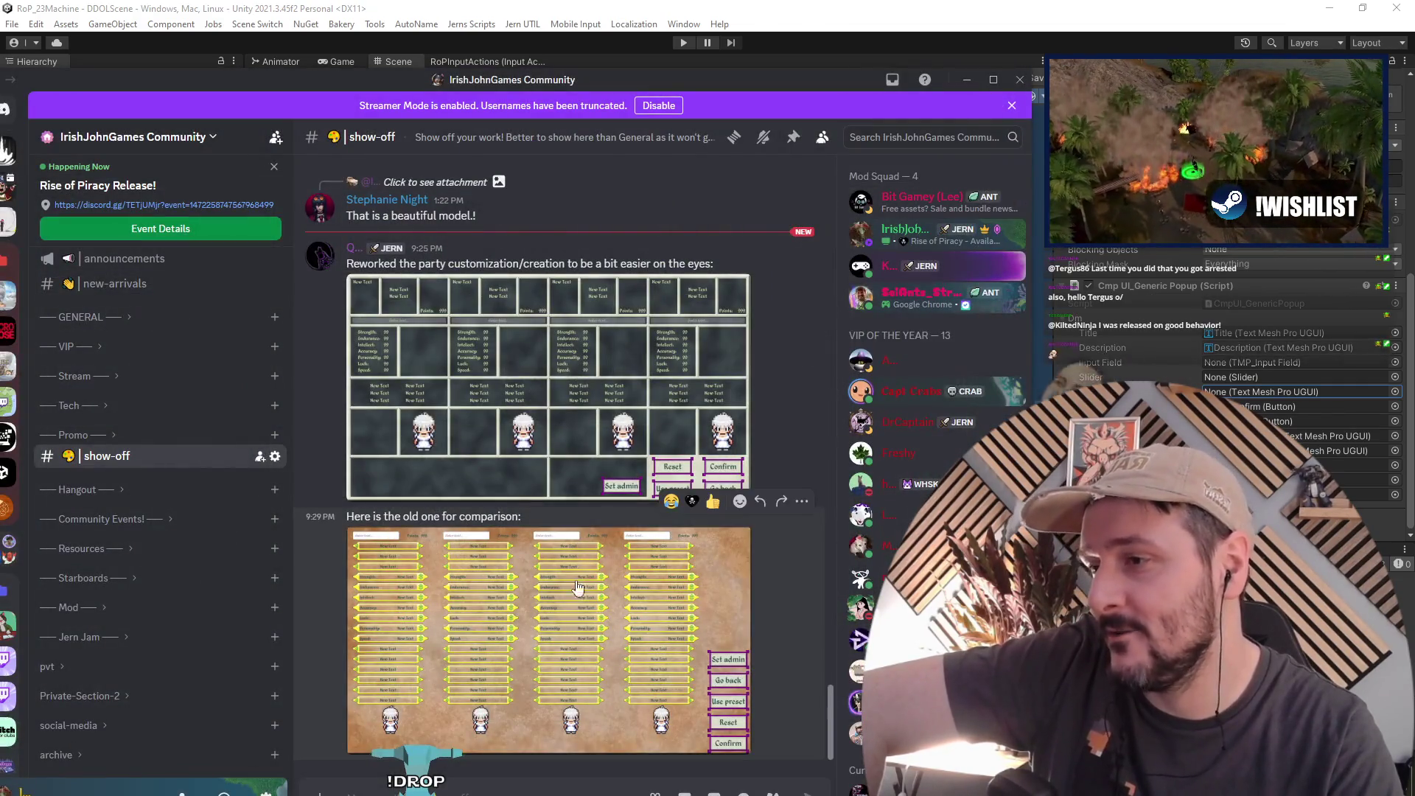
{"action": "left_click", "coordinate": [505, 373]}
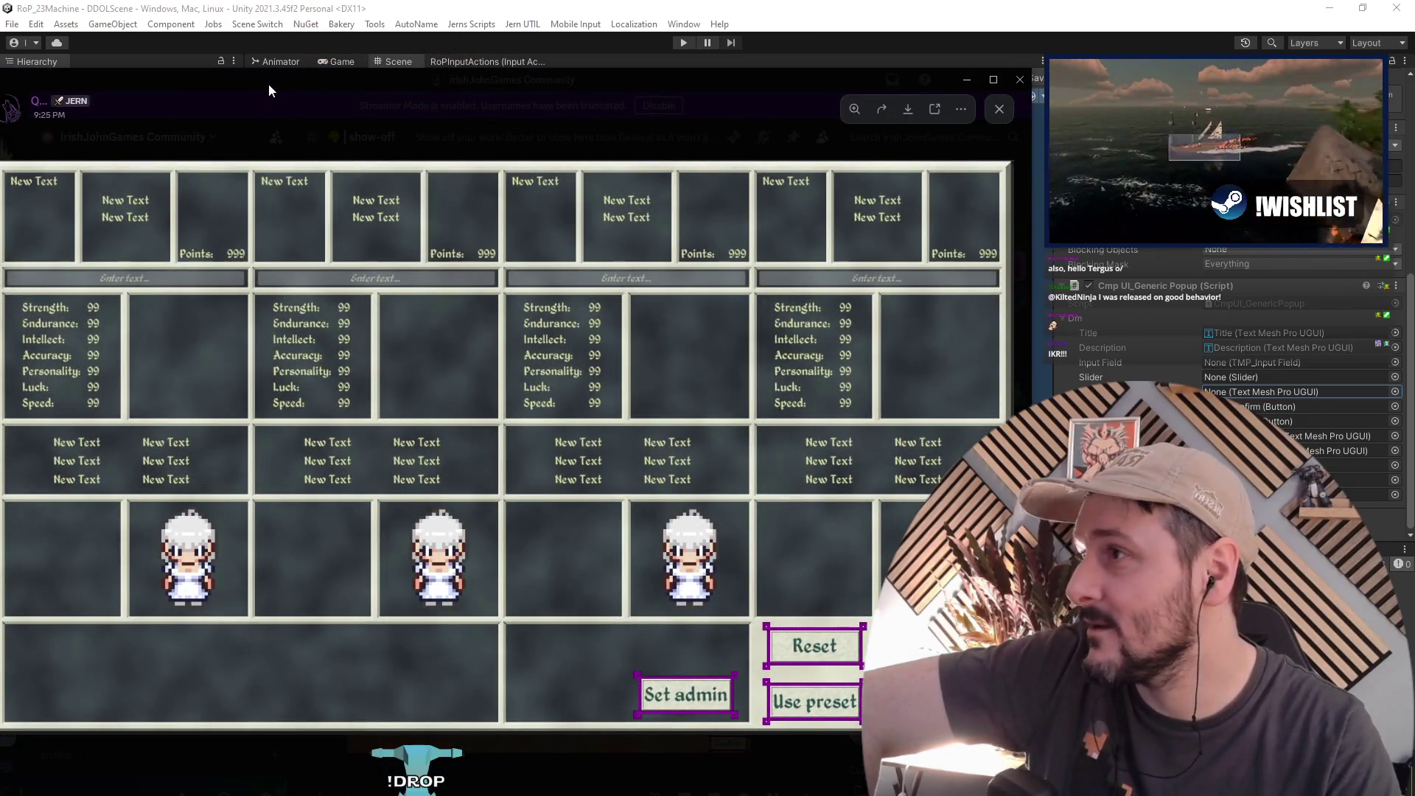
Step: Stretch the image viewer to full screen height, zoom on the stats panel, then leave Discord
{"action": "left_click_drag", "start_coordinate": [268, 85], "coordinate": [284, 69]}
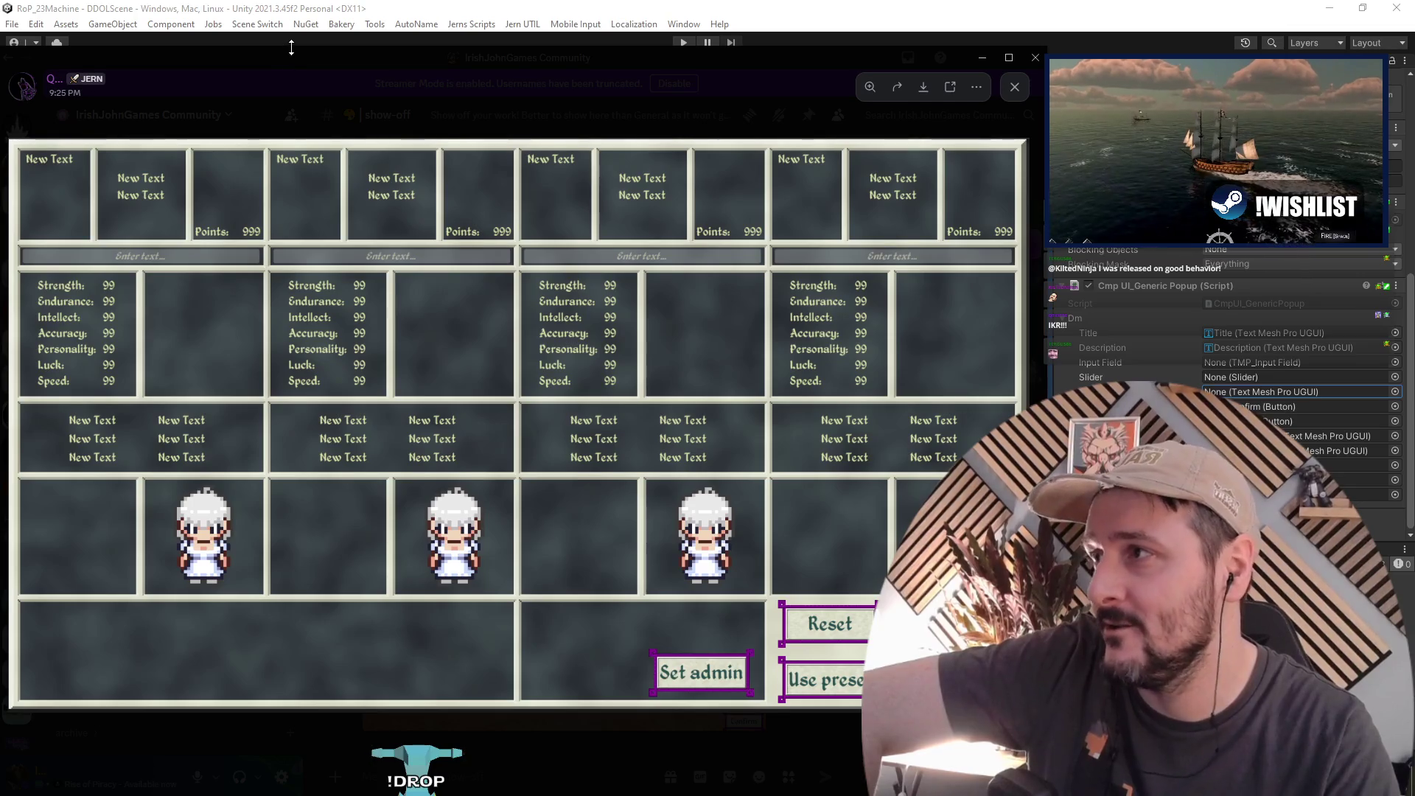
{"action": "left_click_drag", "start_coordinate": [291, 47], "coordinate": [309, 4]}
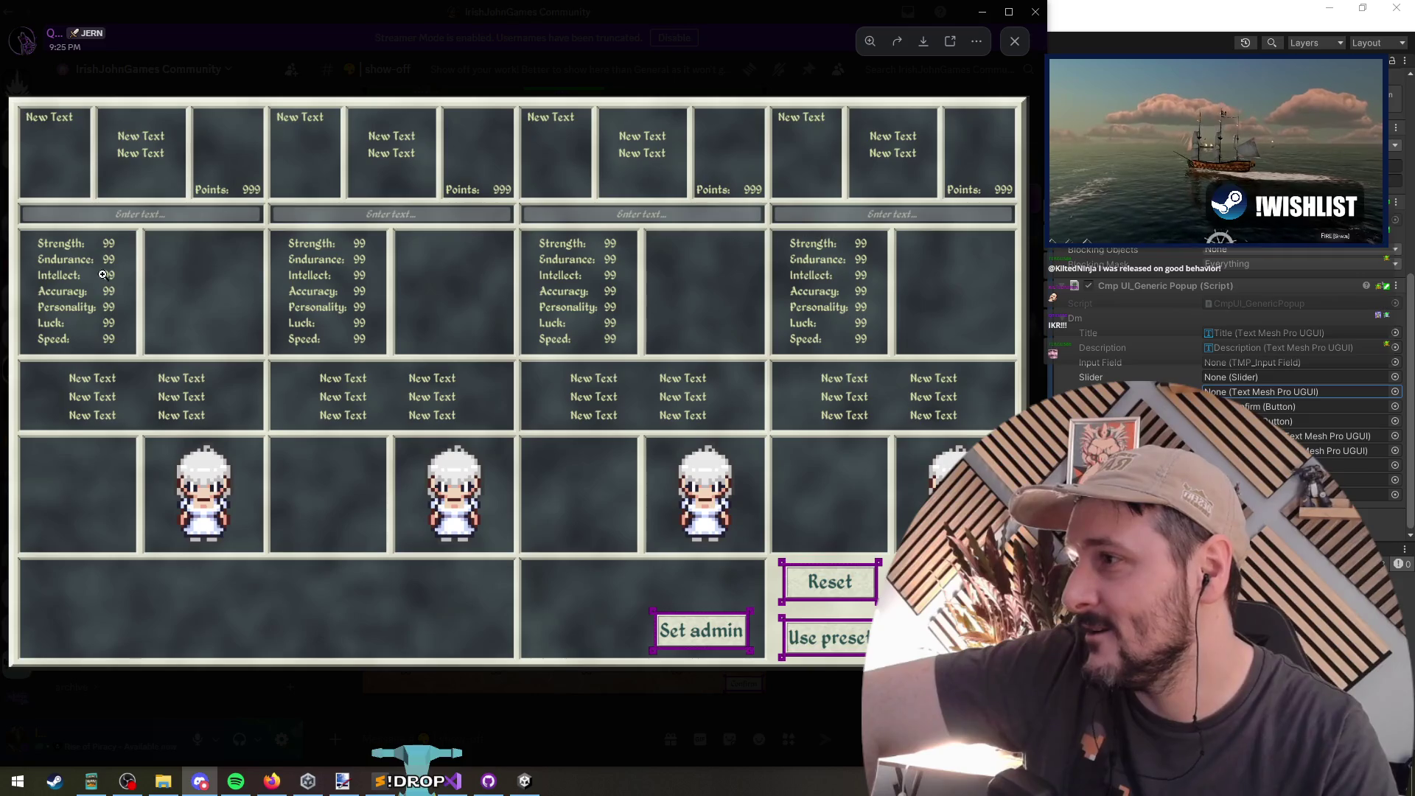
{"action": "scroll", "coordinate": [53, 301], "scroll_direction": "up", "scroll_amount": 3}
{"action": "scroll", "coordinate": [206, 300], "scroll_direction": "down", "scroll_amount": 3}
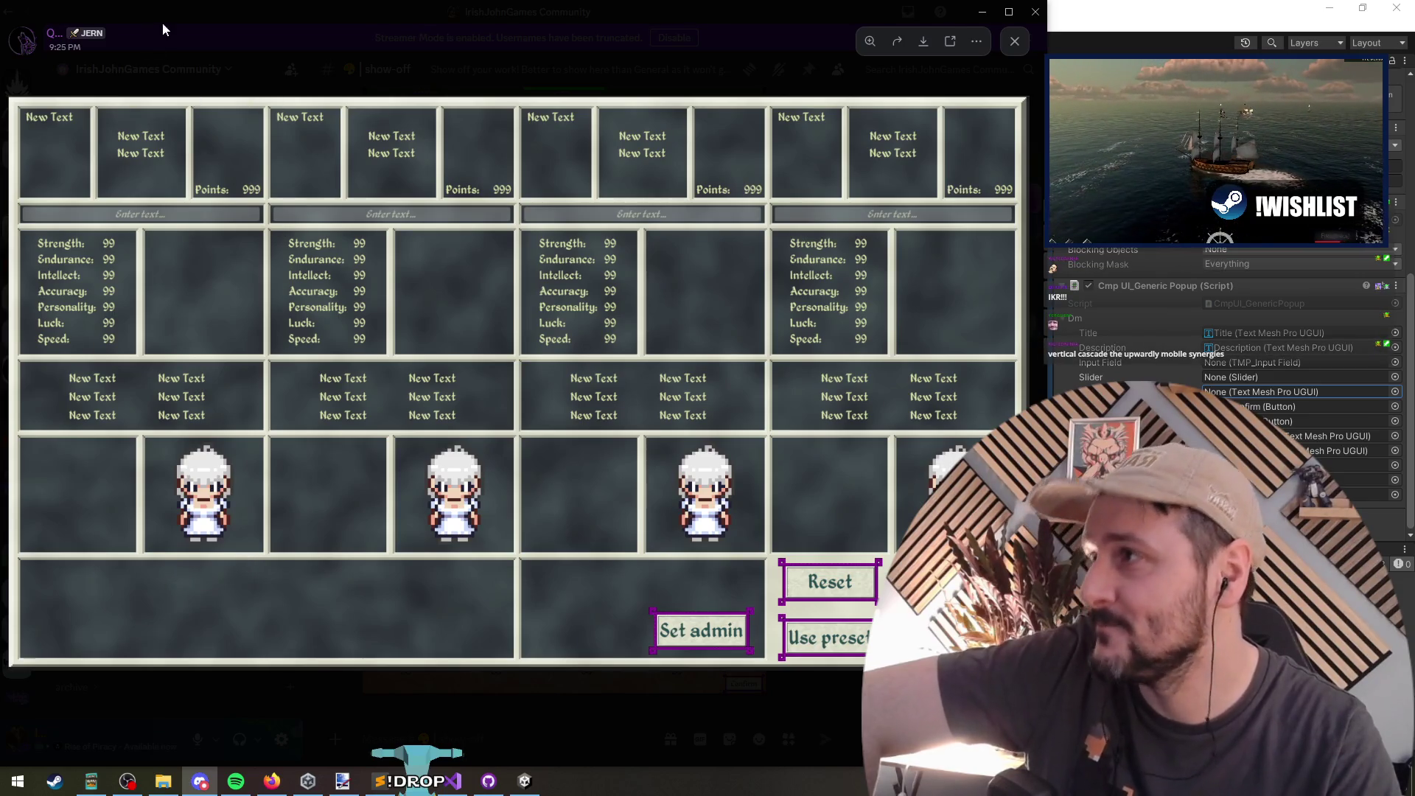
{"action": "key", "text": "alt+Tab"}
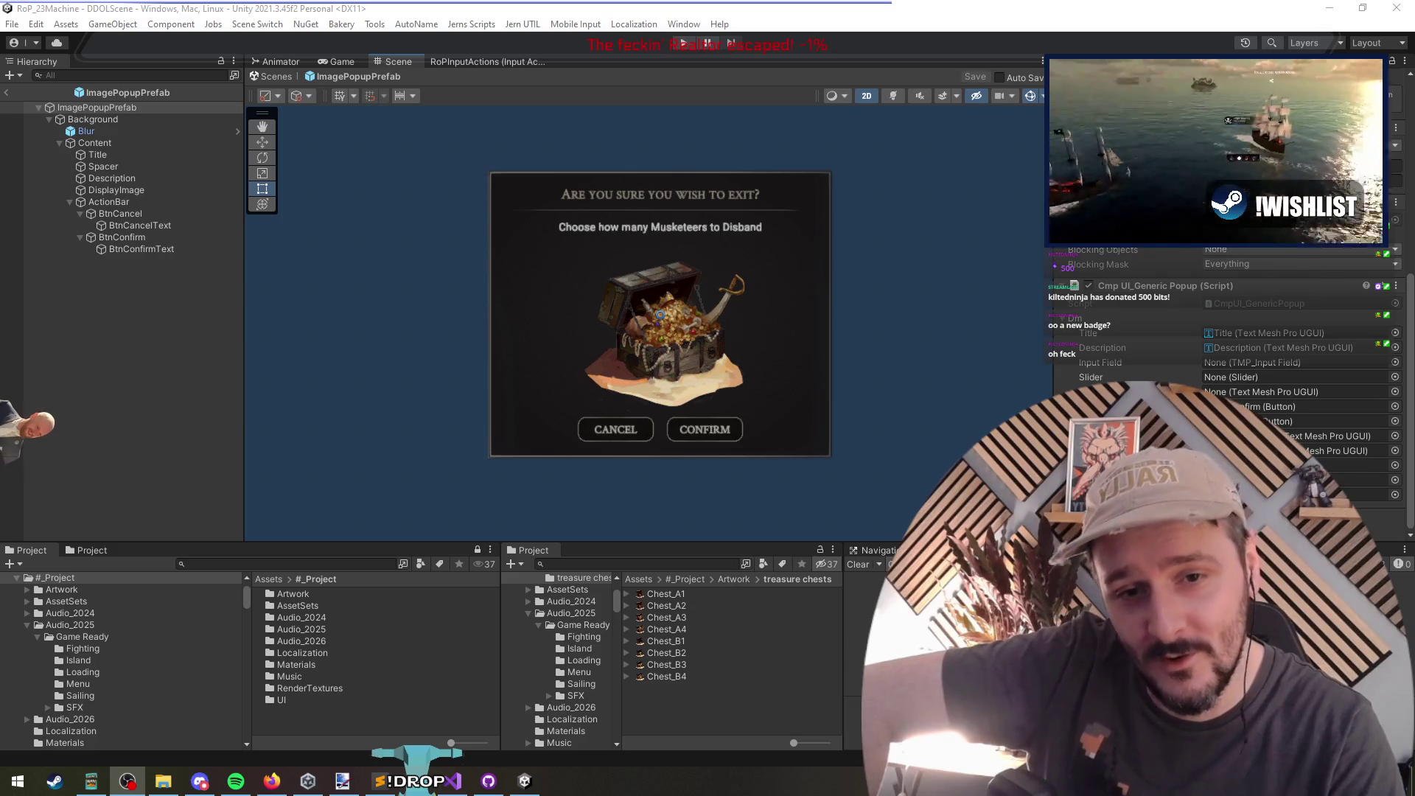
Step: Exit prefab editing and locate SliderPopupPrefab in the Project through a 'sliderpopu' search
{"action": "left_click", "coordinate": [711, 458]}
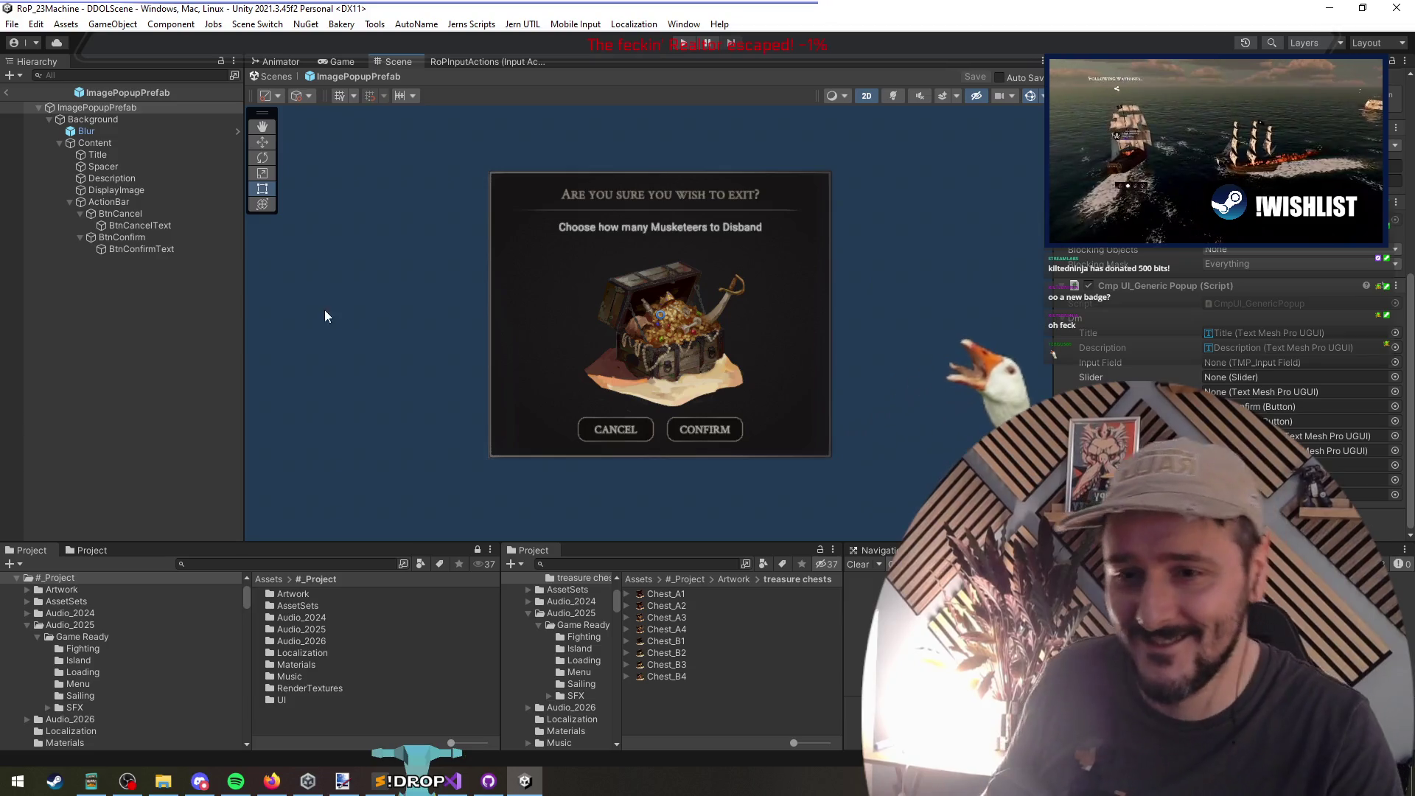
{"action": "left_click", "coordinate": [6, 92]}
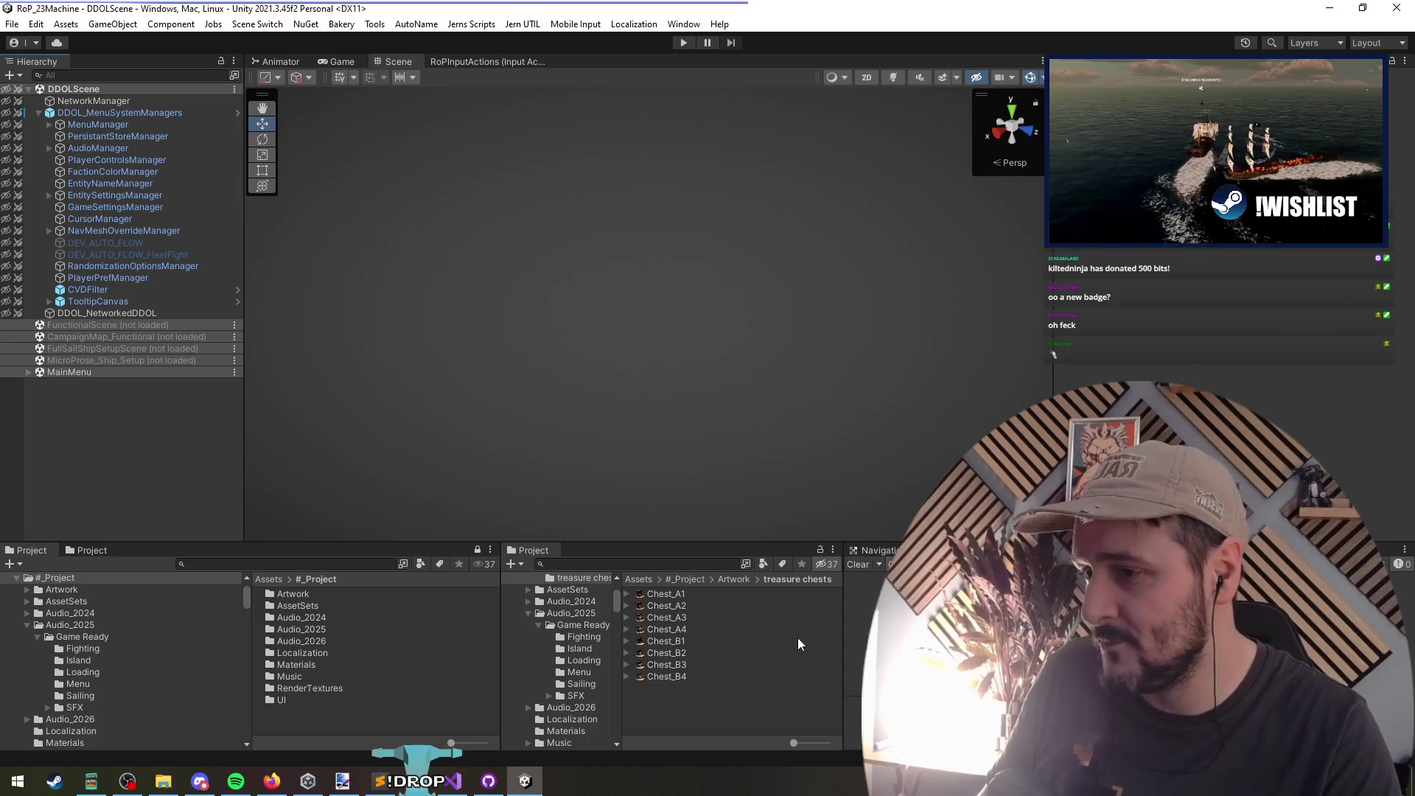
{"action": "left_click", "coordinate": [663, 563]}
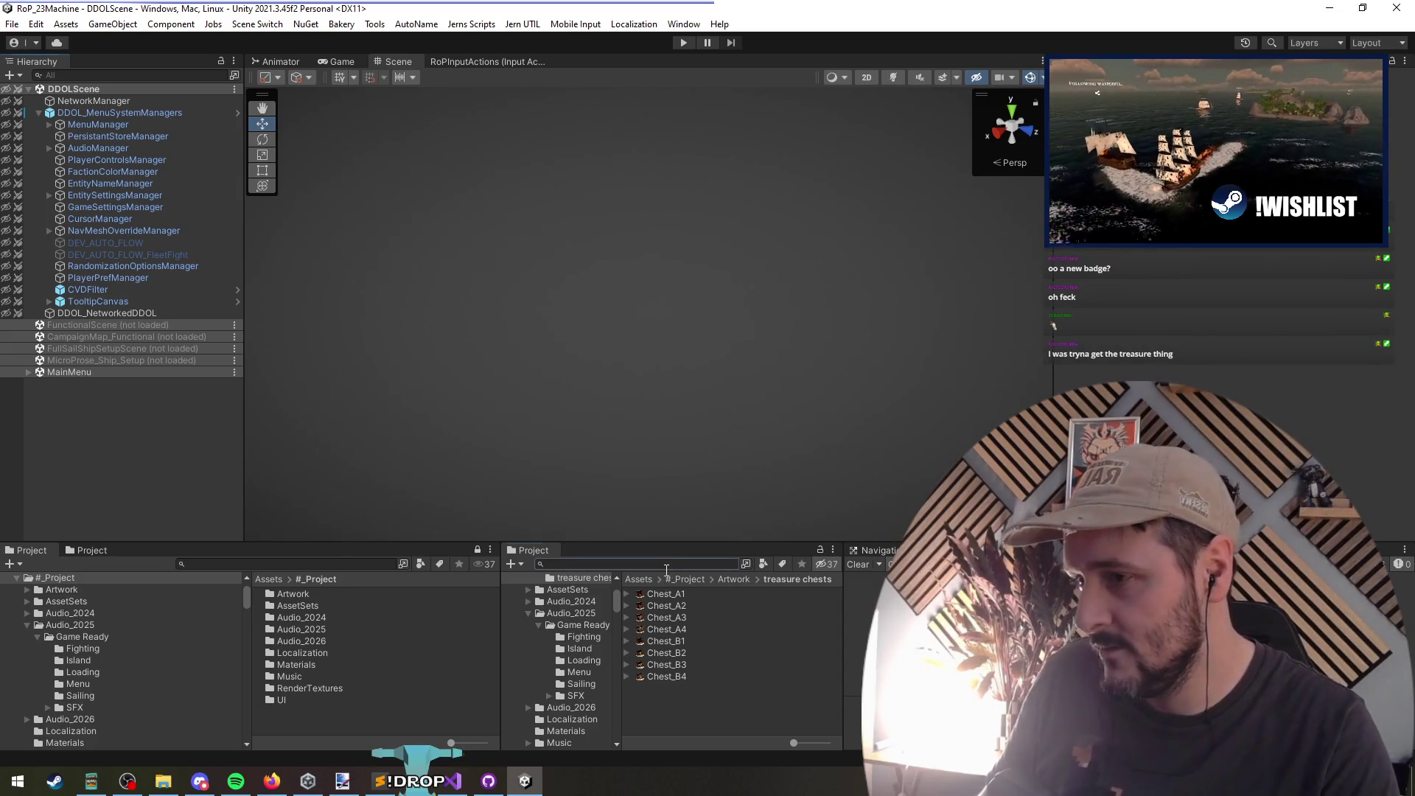
{"action": "type", "text": "image"}
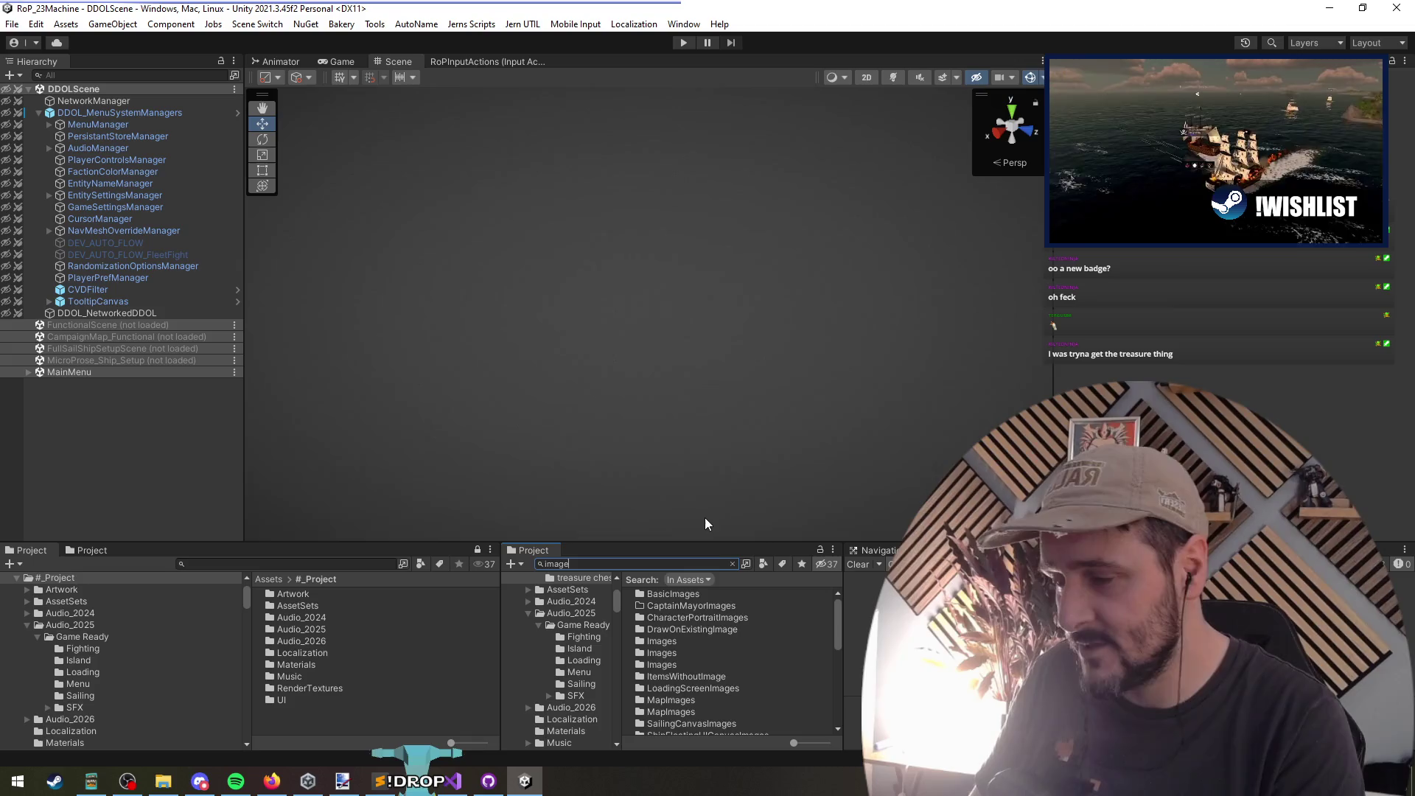
{"action": "key", "text": "ctrl+a"}
{"action": "type", "text": "sl"}
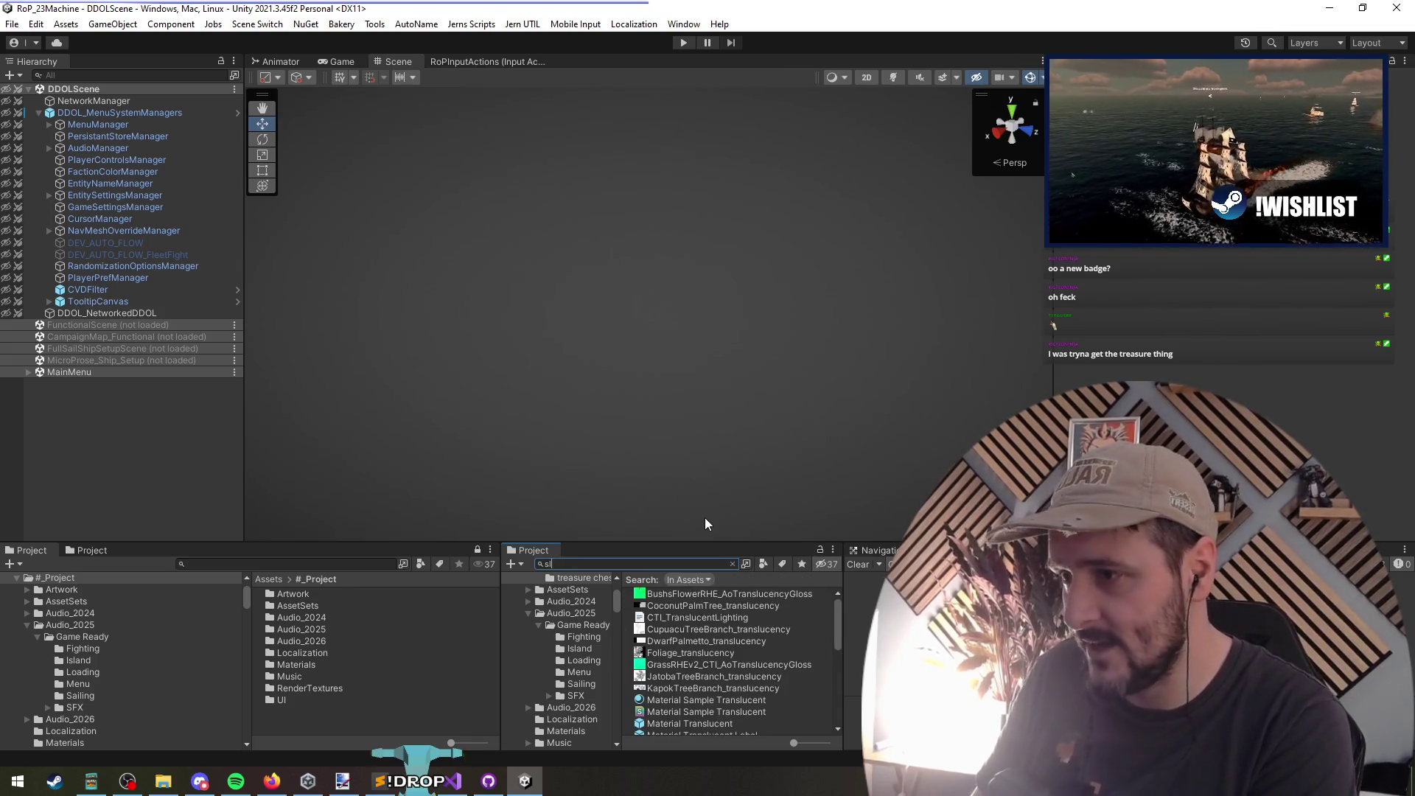
{"action": "type", "text": "ider"}
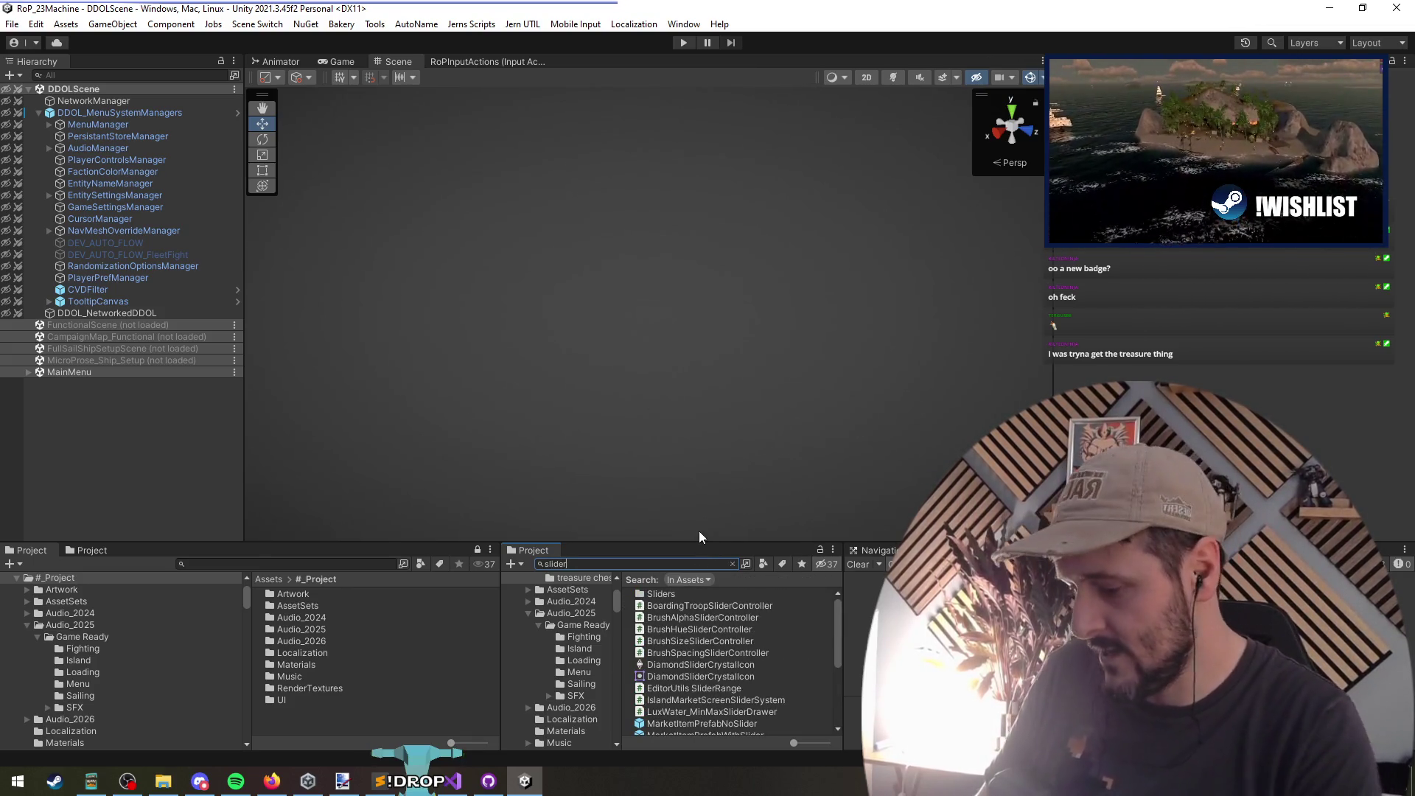
{"action": "type", "text": "popu"}
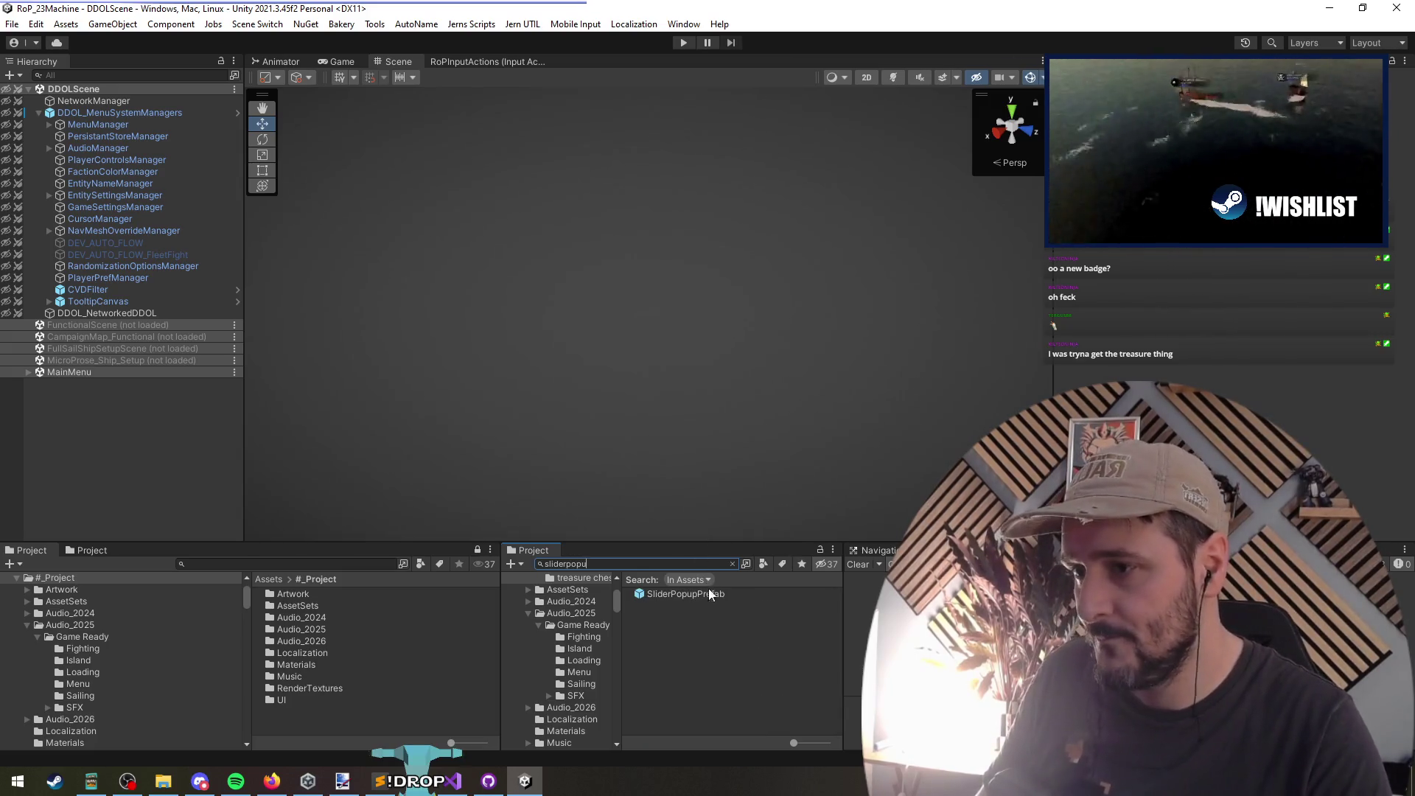
{"action": "left_click", "coordinate": [710, 593]}
{"action": "left_click", "coordinate": [732, 564]}
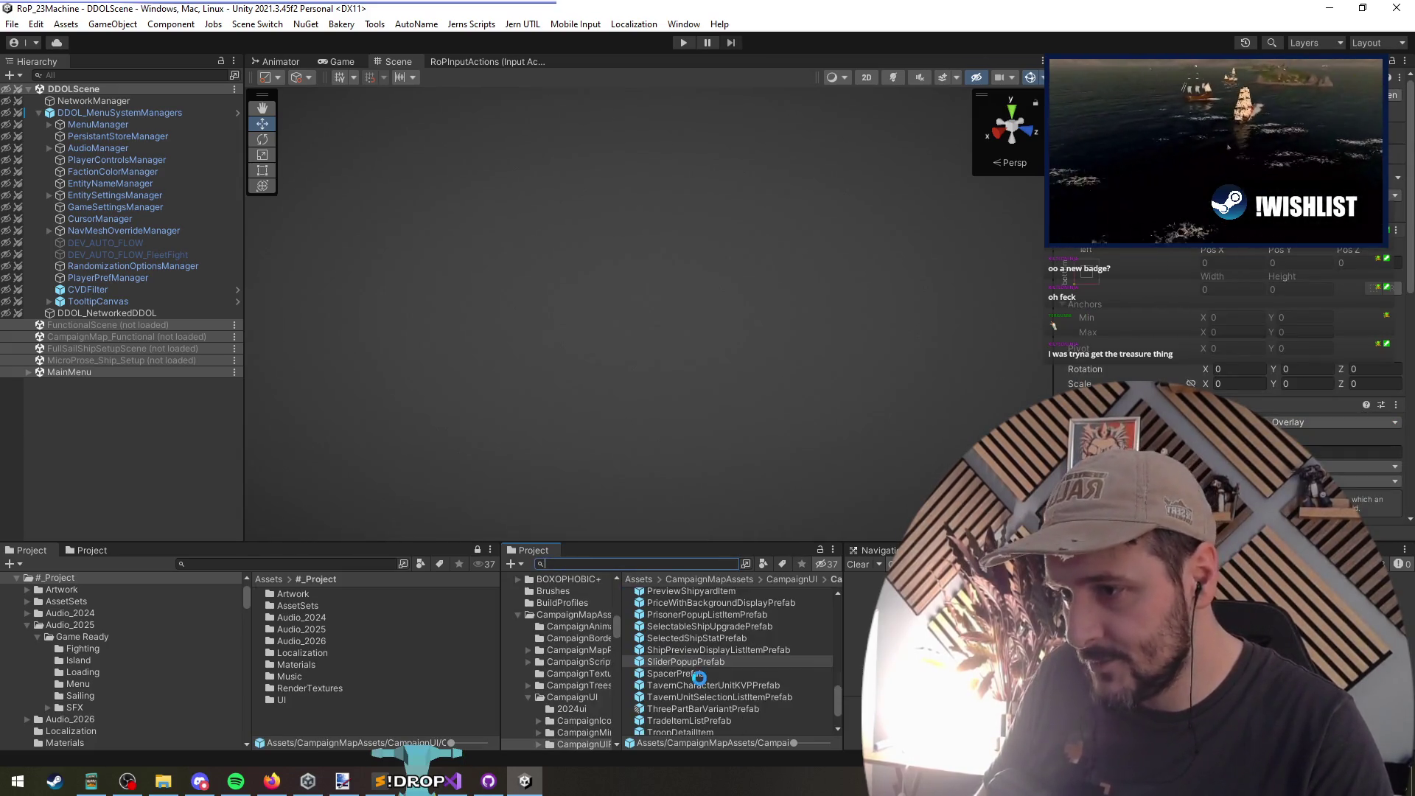
Step: Rename the copied prefab to DropdownPopupPrefab and open it for editing
{"action": "left_click", "coordinate": [712, 664]}
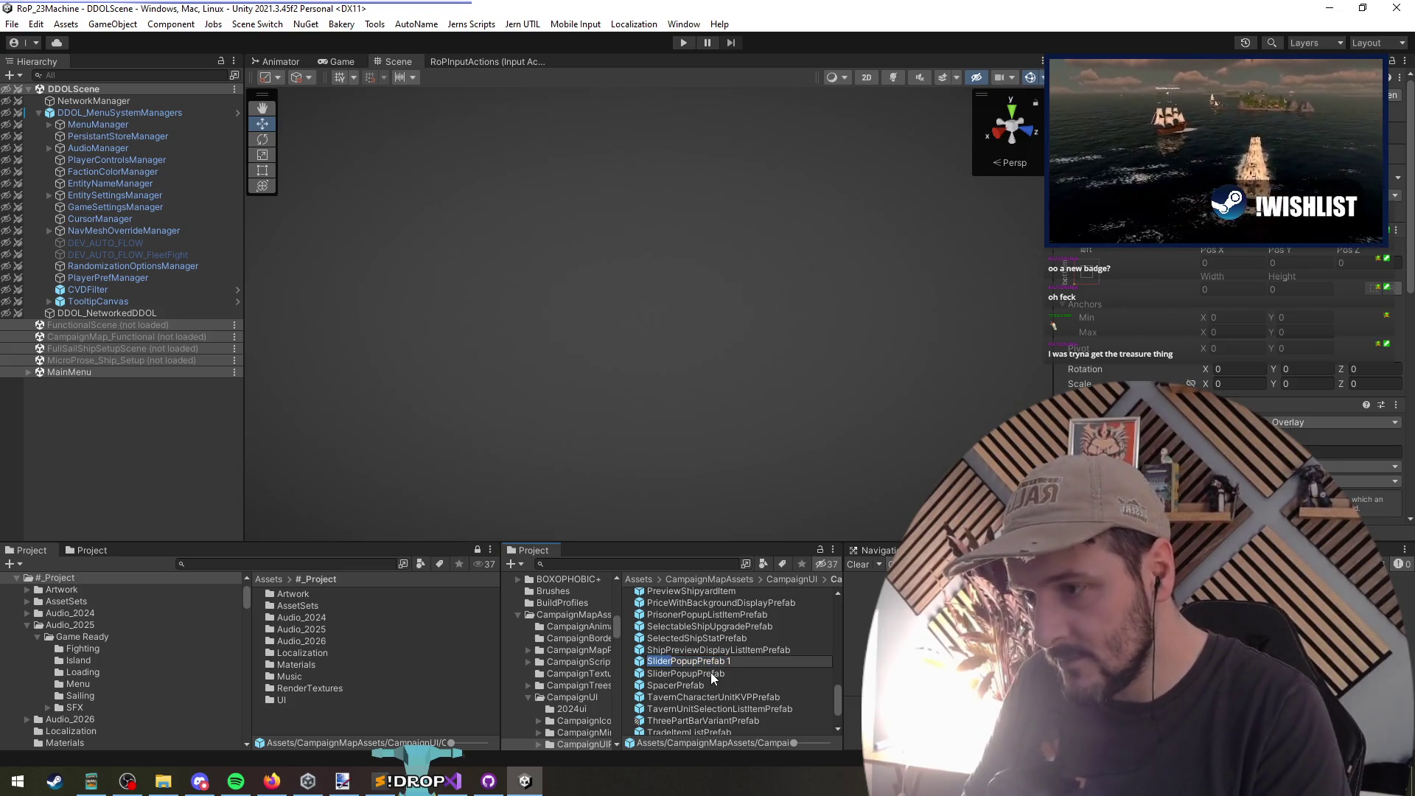
{"action": "type", "text": "Dropdown"}
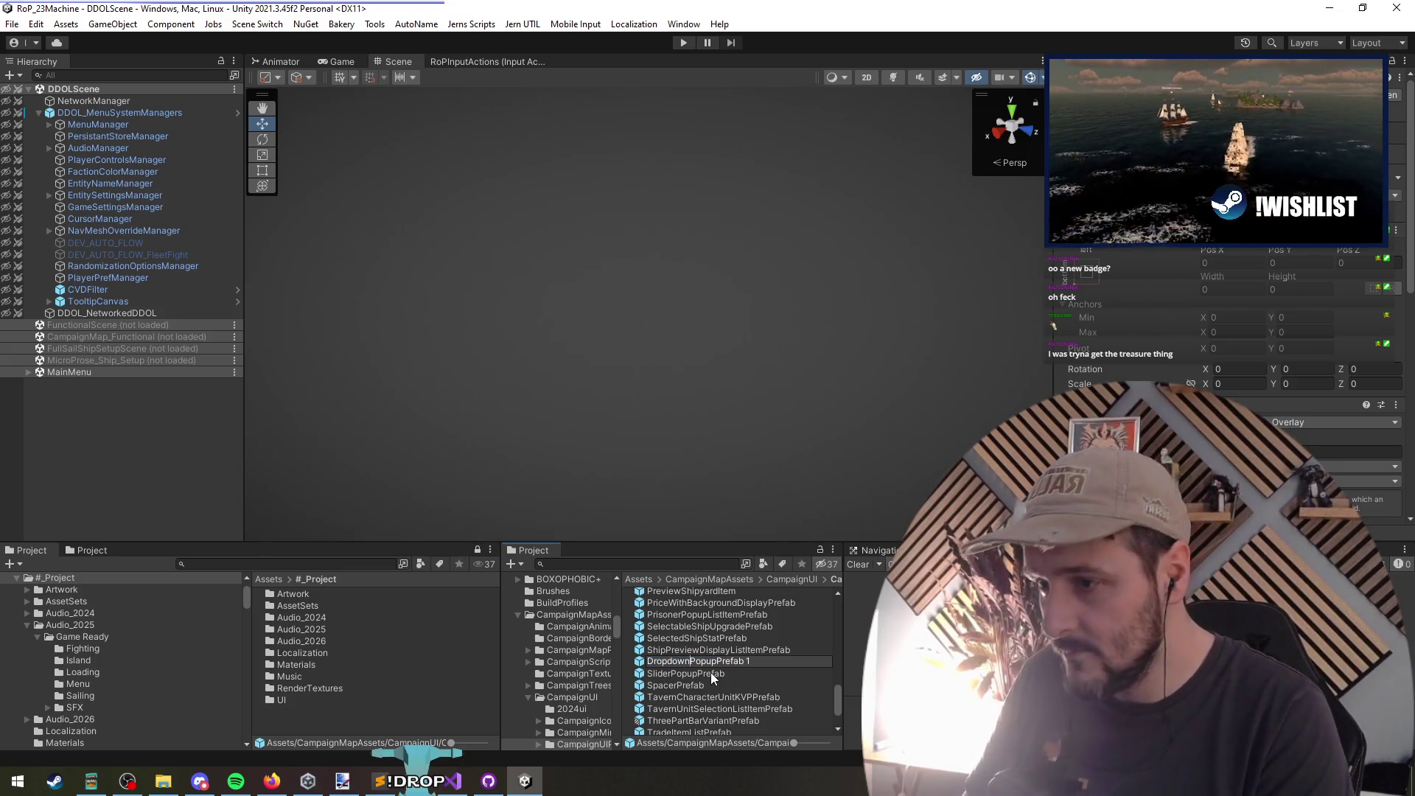
{"action": "key", "text": "Return"}
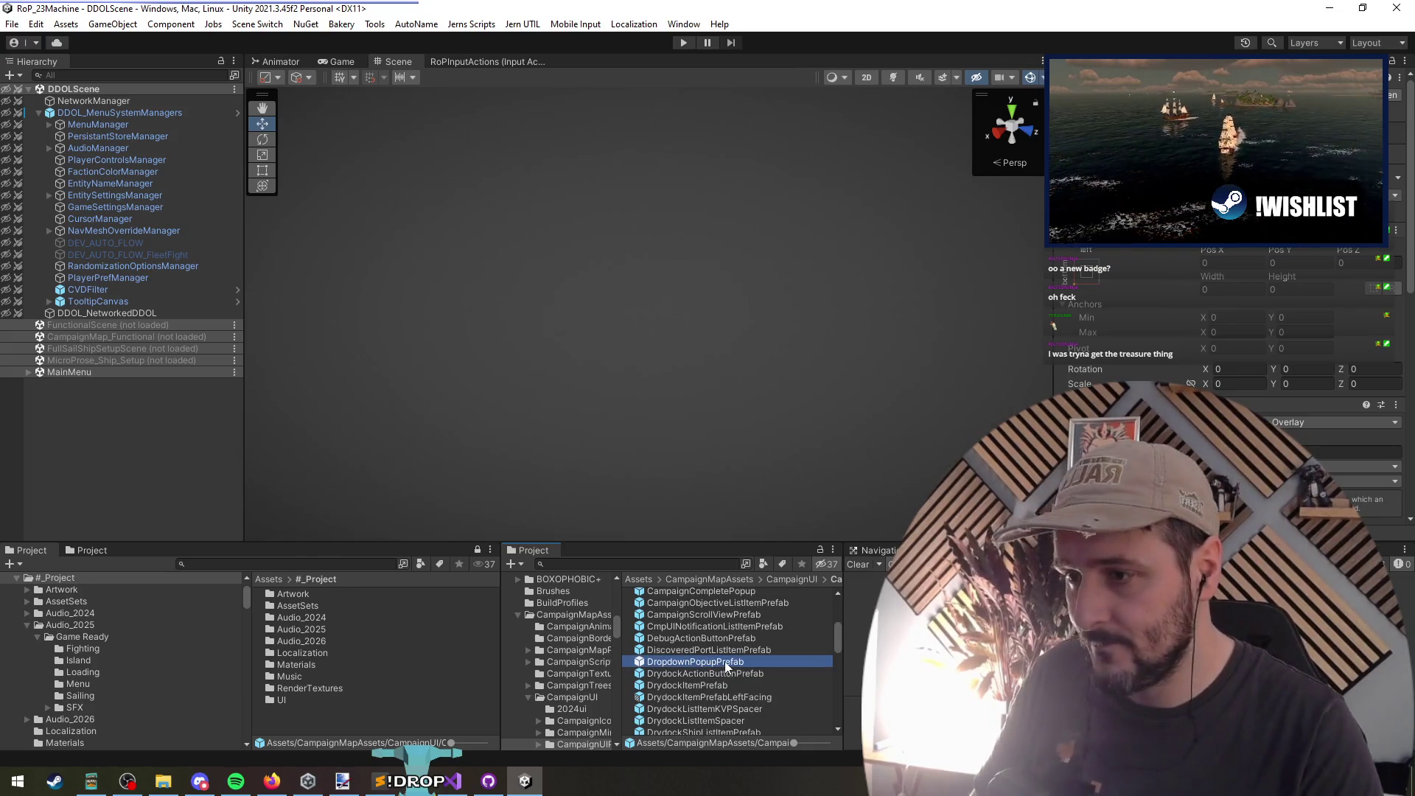
{"action": "key", "text": "Return"}
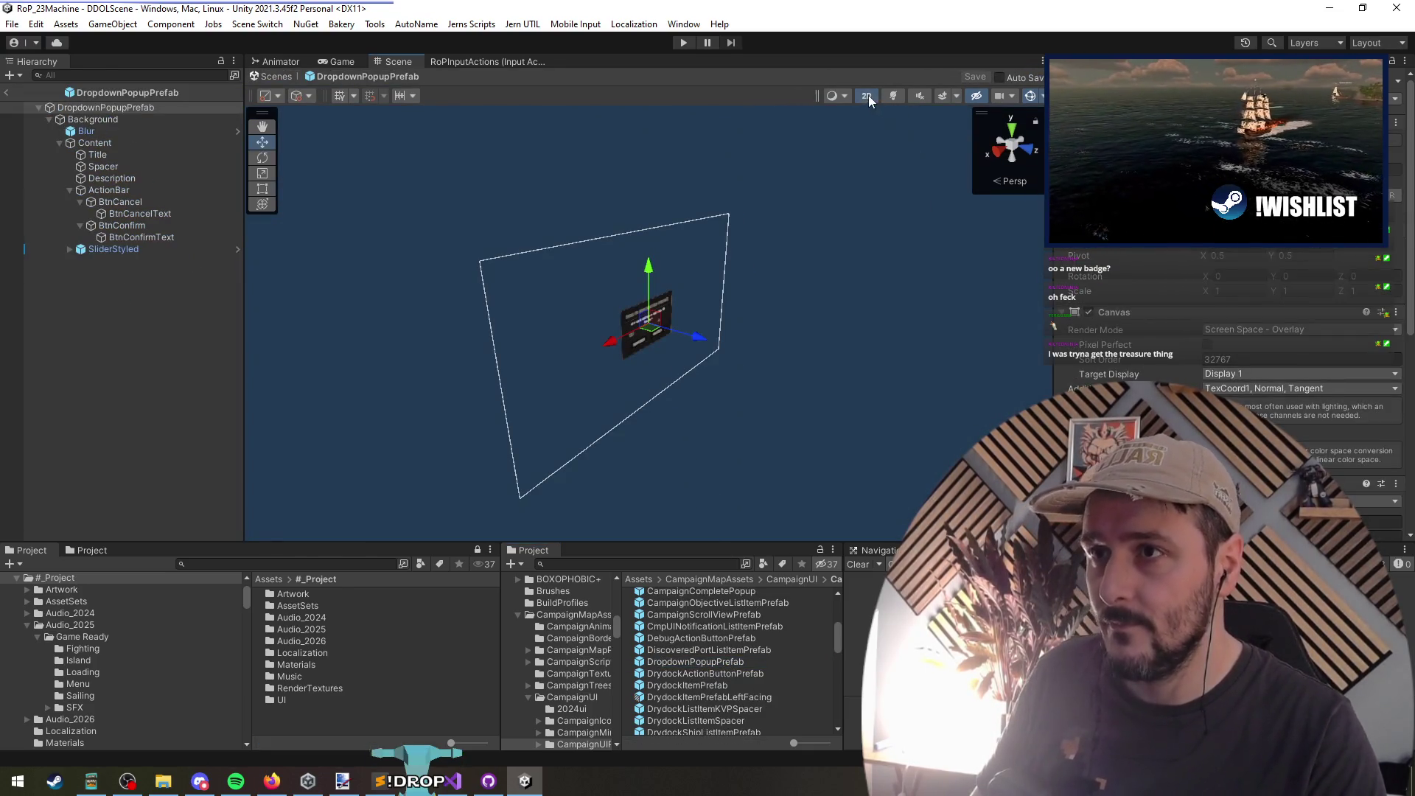
Step: Switch the scene to 2D, frame the popup, and delete the SliderStyled slider
{"action": "left_click", "coordinate": [866, 96]}
{"action": "scroll", "coordinate": [652, 259], "scroll_direction": "up", "scroll_amount": 5}
{"action": "key", "text": "t"}
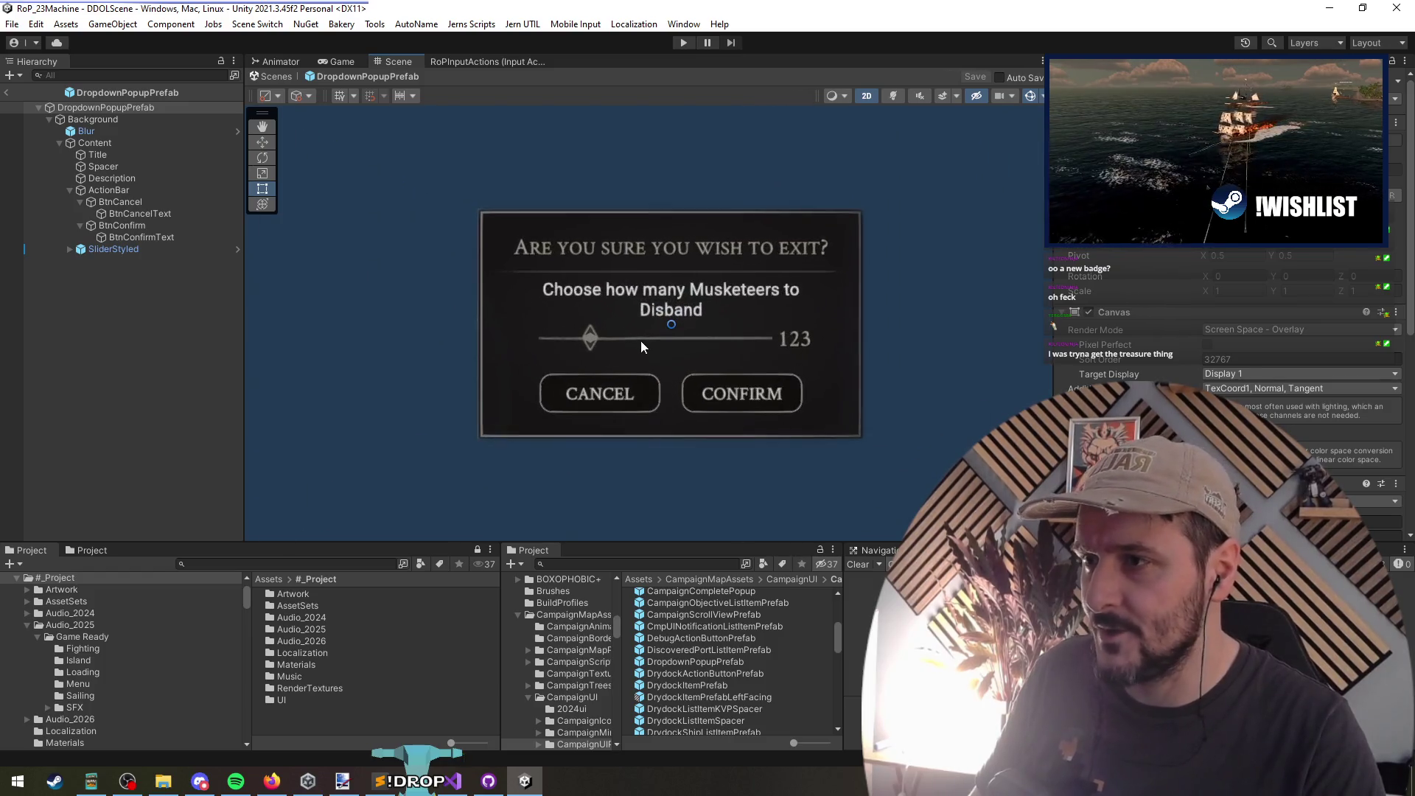
{"action": "left_click", "coordinate": [604, 344]}
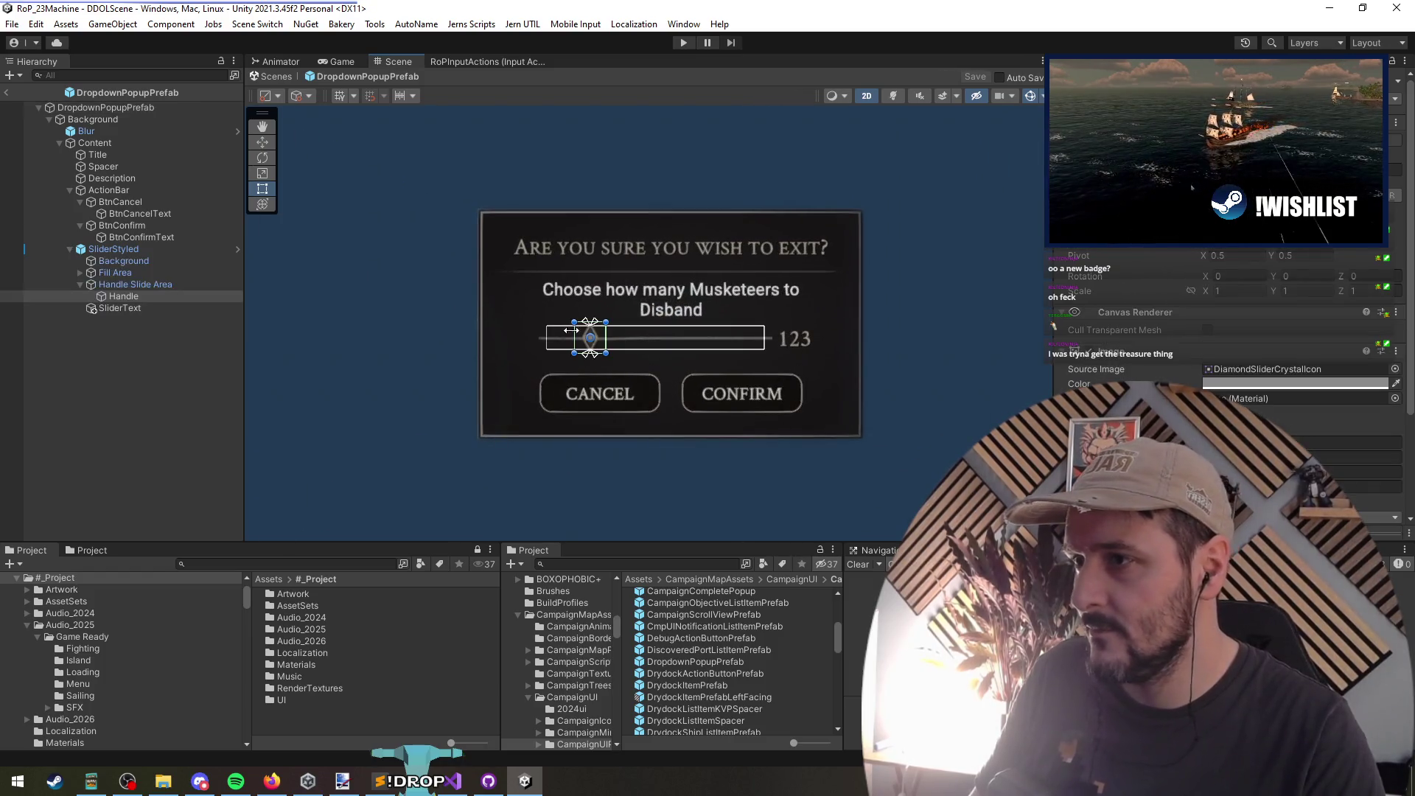
{"action": "left_click", "coordinate": [112, 249]}
{"action": "key", "text": "Delete"}
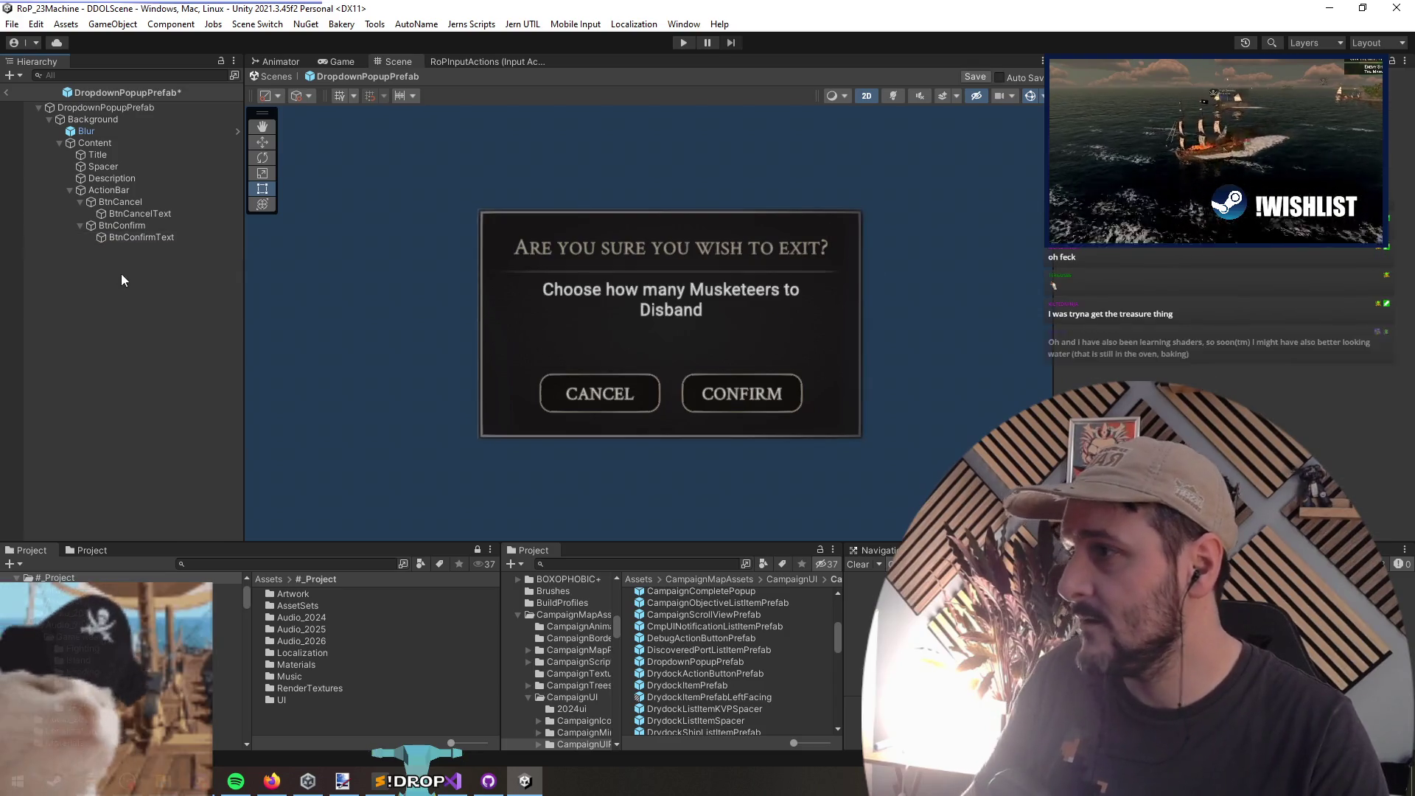
Step: Search for 'dropdown styled' and drag the DropdownStyled prefab into the popup's hierarchy
{"action": "left_click", "coordinate": [654, 562]}
{"action": "type", "text": "dr"}
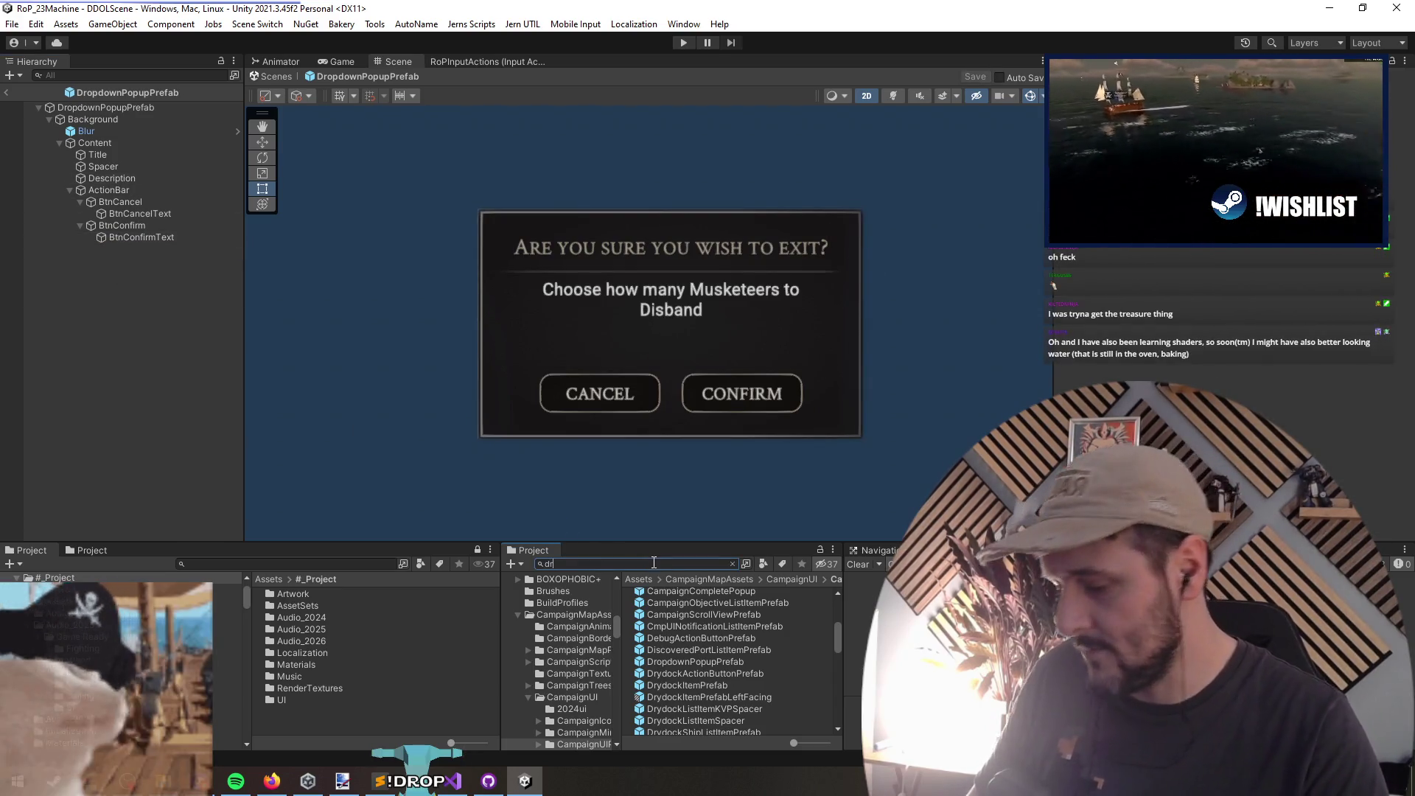
{"action": "type", "text": "opdown styled"}
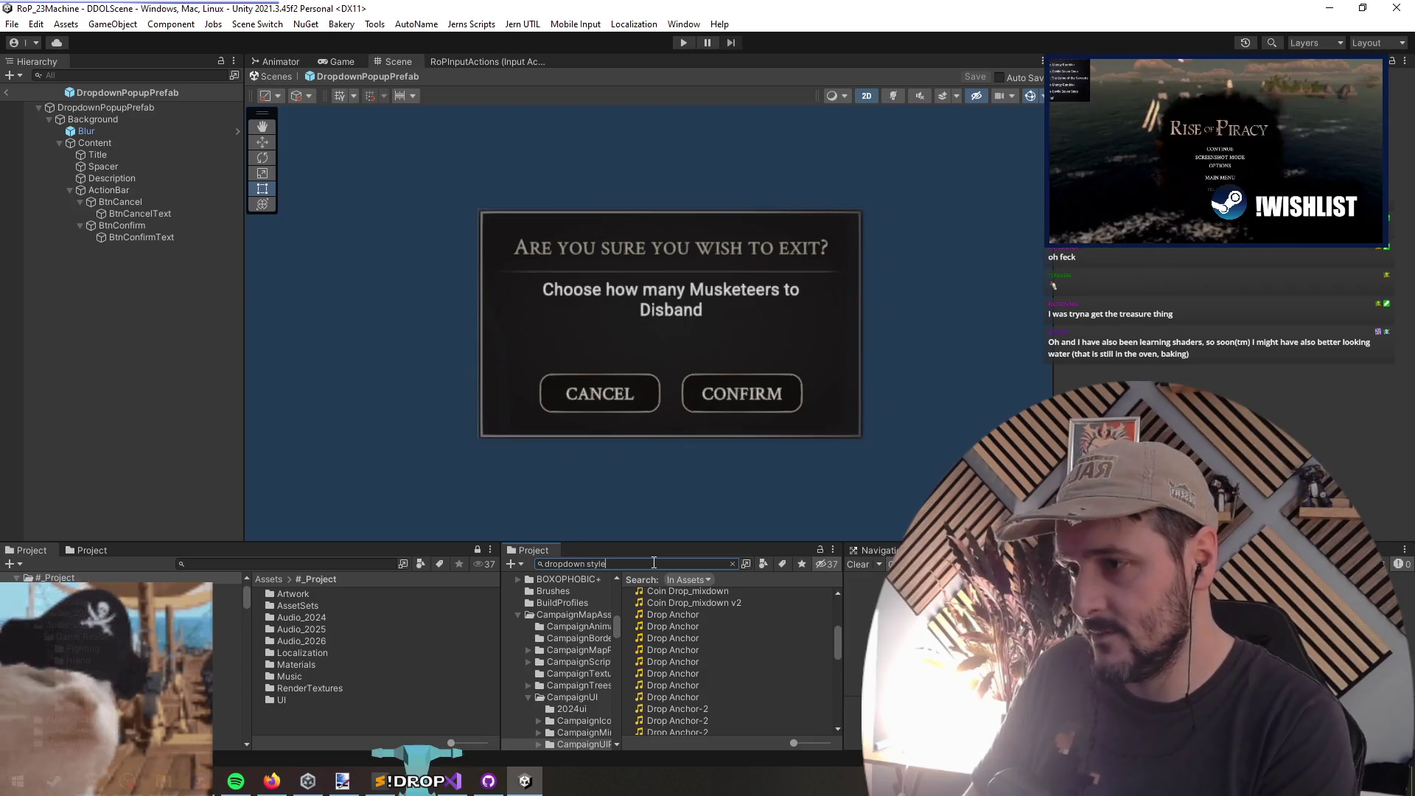
{"action": "left_click", "coordinate": [711, 594]}
{"action": "mouse_move", "coordinate": [713, 597]}
{"action": "left_mouse_down"}
{"action": "mouse_move", "coordinate": [105, 294]}
{"action": "mouse_move", "coordinate": [99, 107]}
{"action": "mouse_move", "coordinate": [100, 144]}
{"action": "mouse_move", "coordinate": [189, 189]}
{"action": "left_mouse_up"}
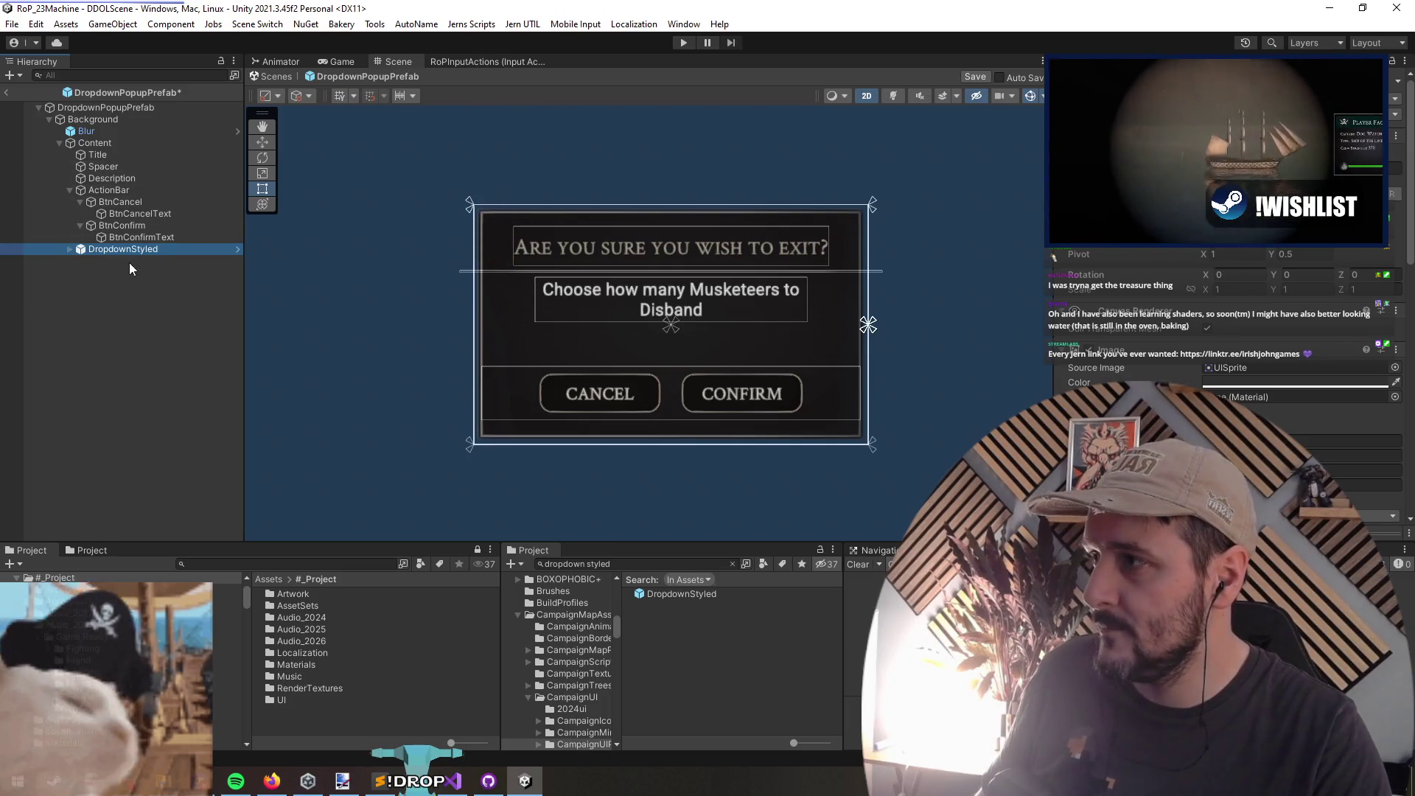
{"action": "left_click", "coordinate": [521, 475]}
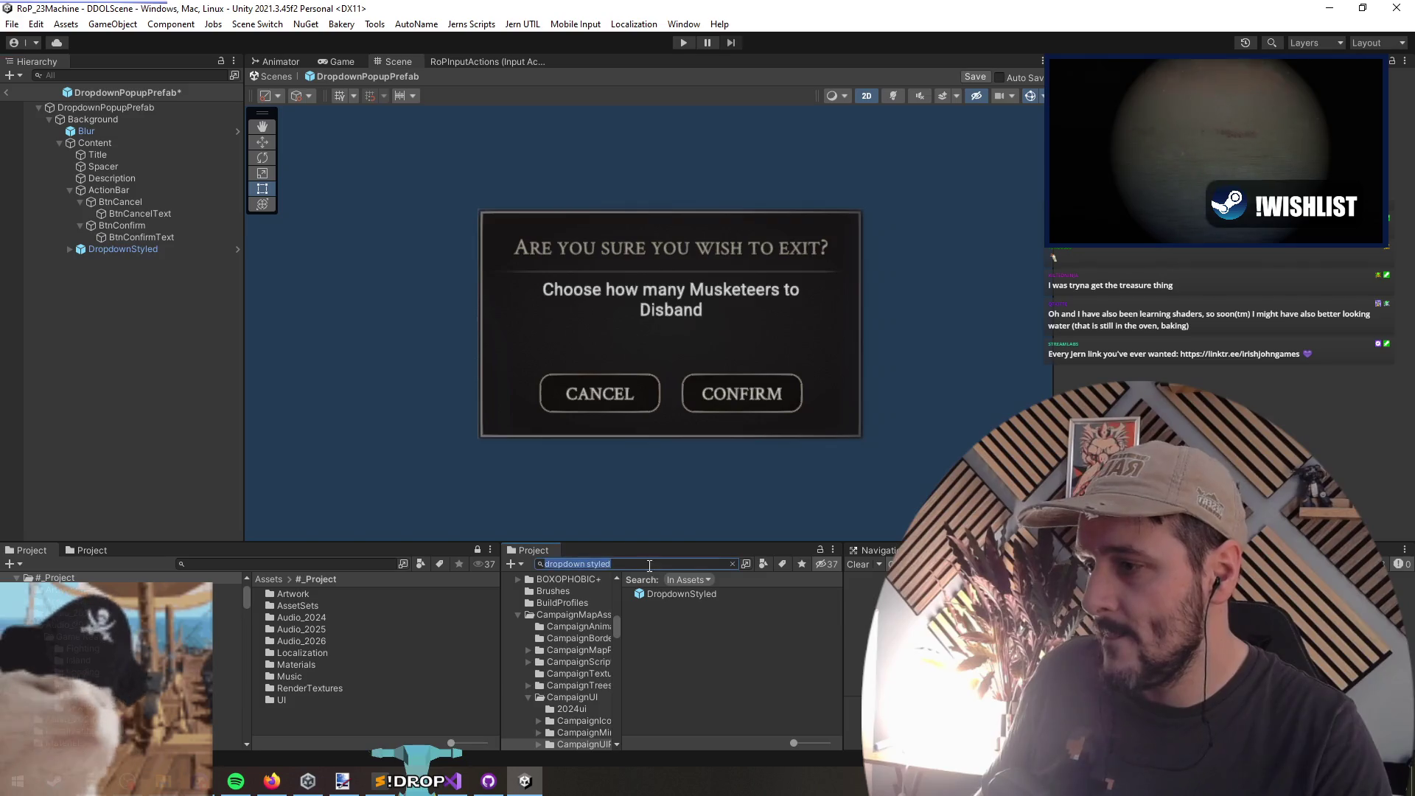
{"action": "type", "text": "input "}
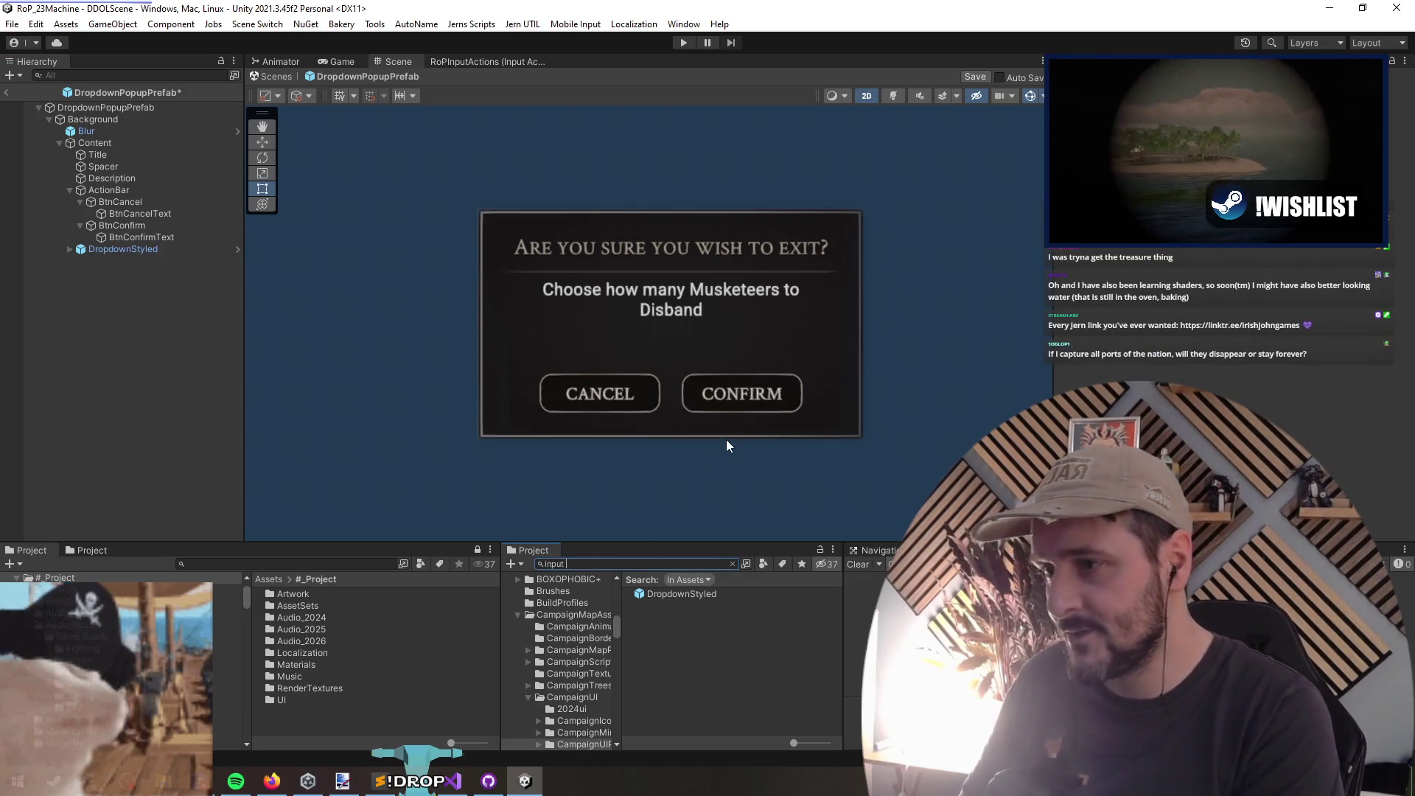
{"action": "type", "text": "p"}
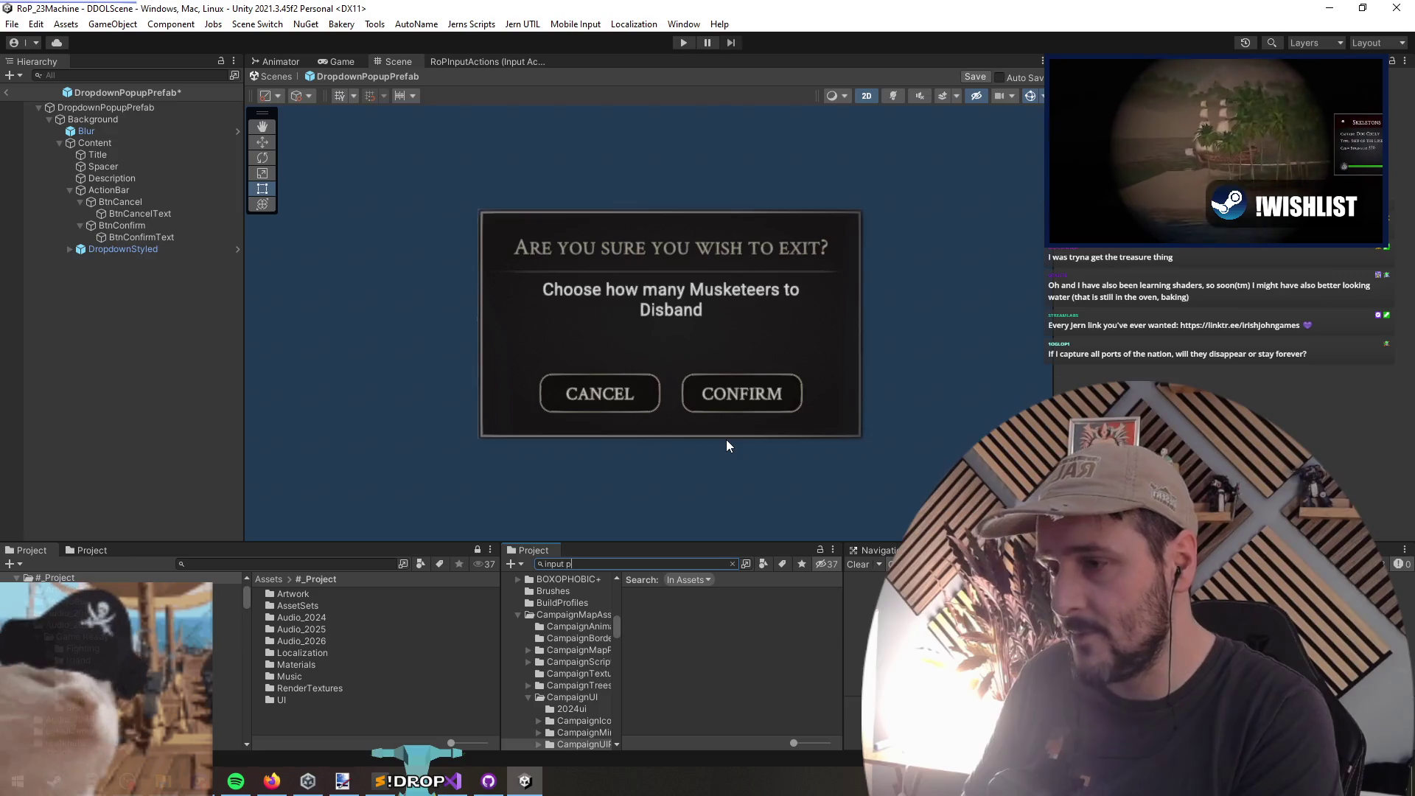
{"action": "type", "text": "opup"}
{"action": "left_click_drag", "start_coordinate": [698, 593], "coordinate": [53, 333]}
{"action": "key", "text": "Right"}
{"action": "key", "text": "Down"}
{"action": "key", "text": "Right"}
{"action": "key", "text": "Down"}
{"action": "key", "text": "Down"}
{"action": "key", "text": "Right"}
{"action": "key", "text": "Down"}
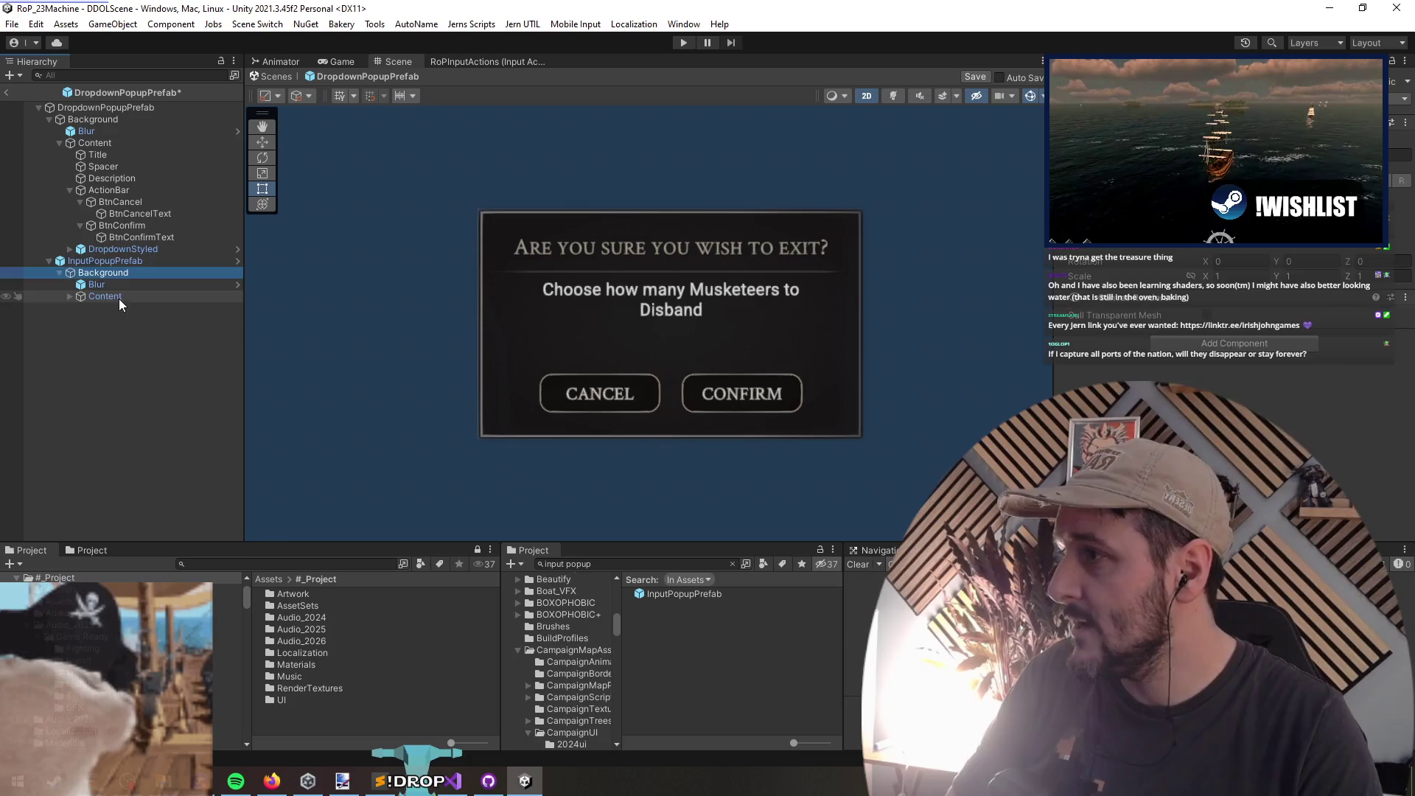
{"action": "left_click", "coordinate": [151, 352]}
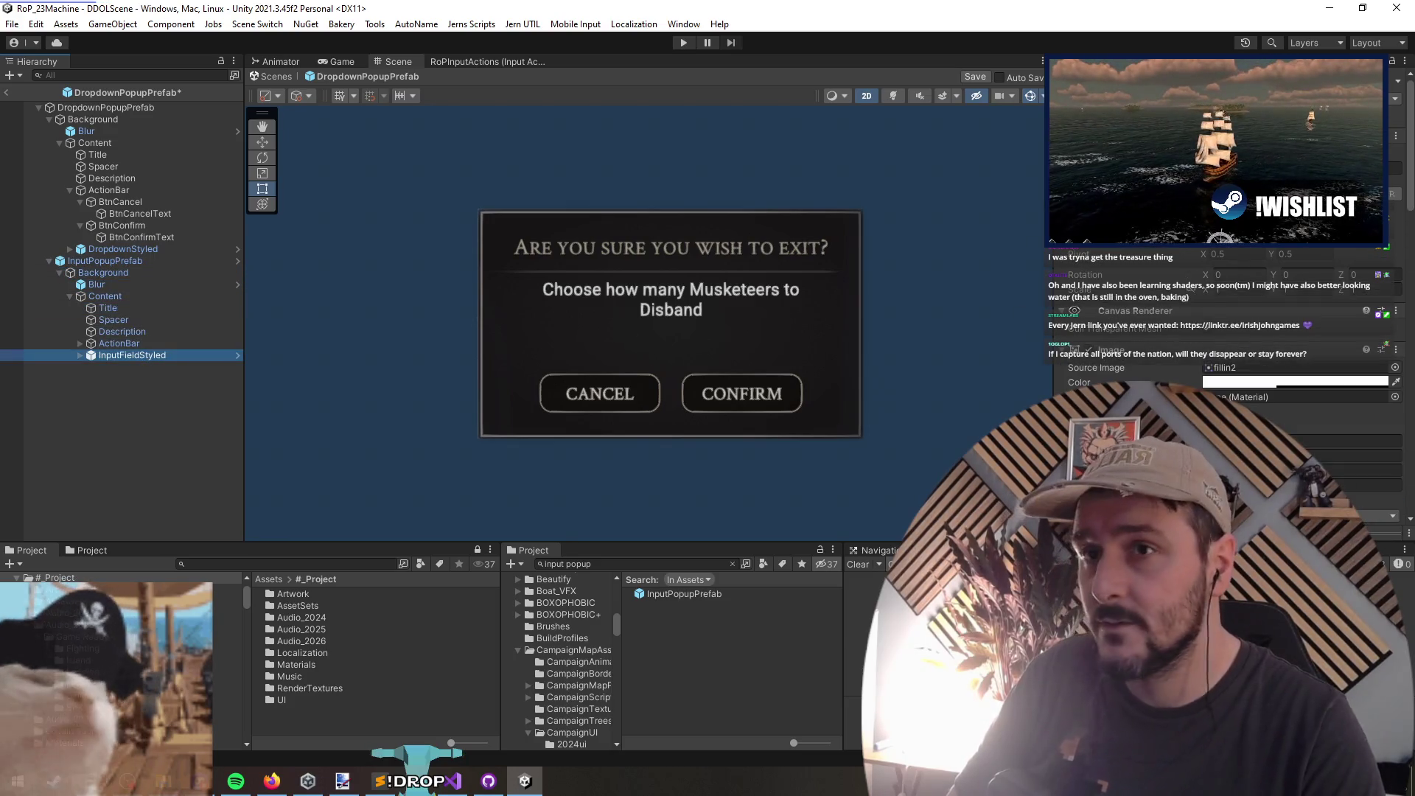
{"action": "right_click", "coordinate": [1158, 274]}
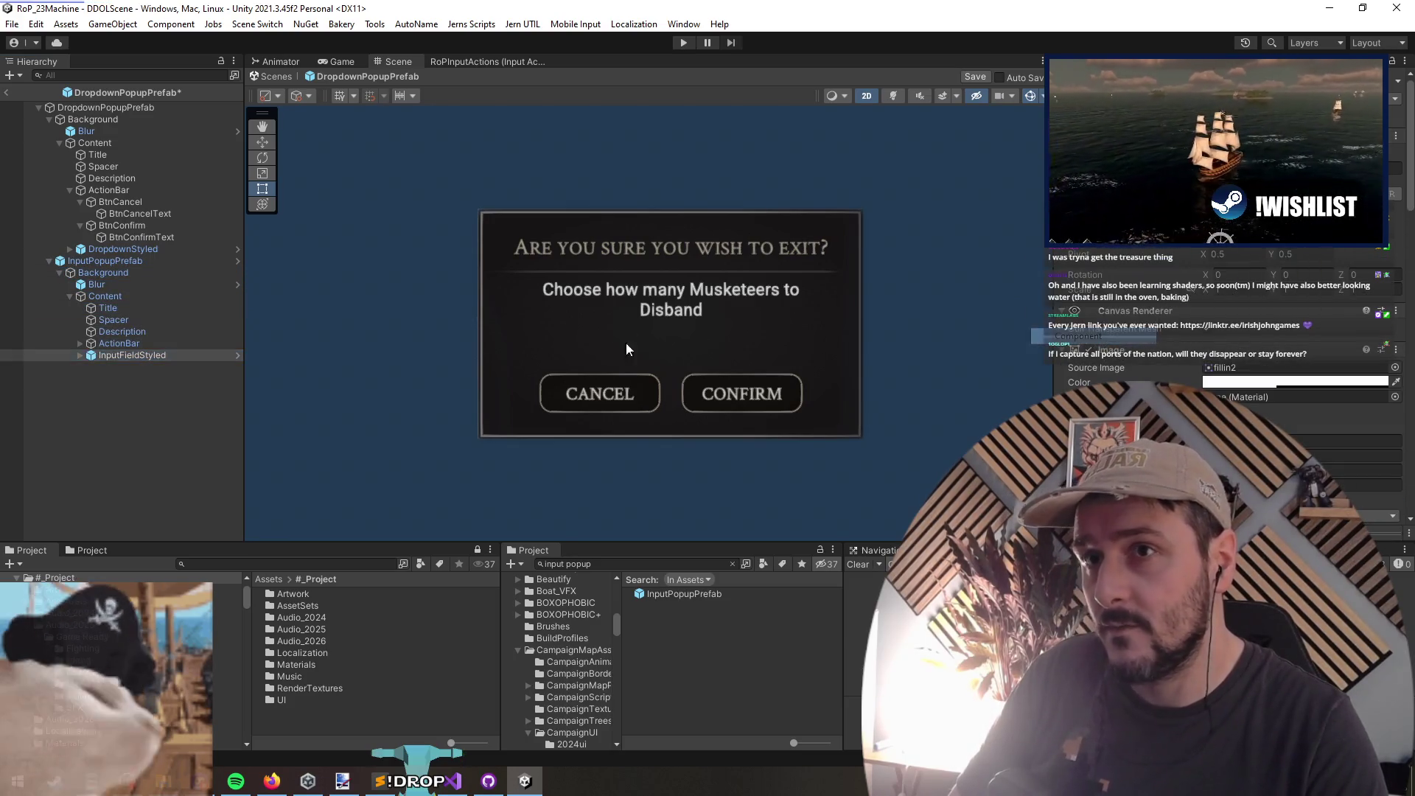
{"action": "left_click", "coordinate": [118, 272]}
{"action": "key", "text": "Delete"}
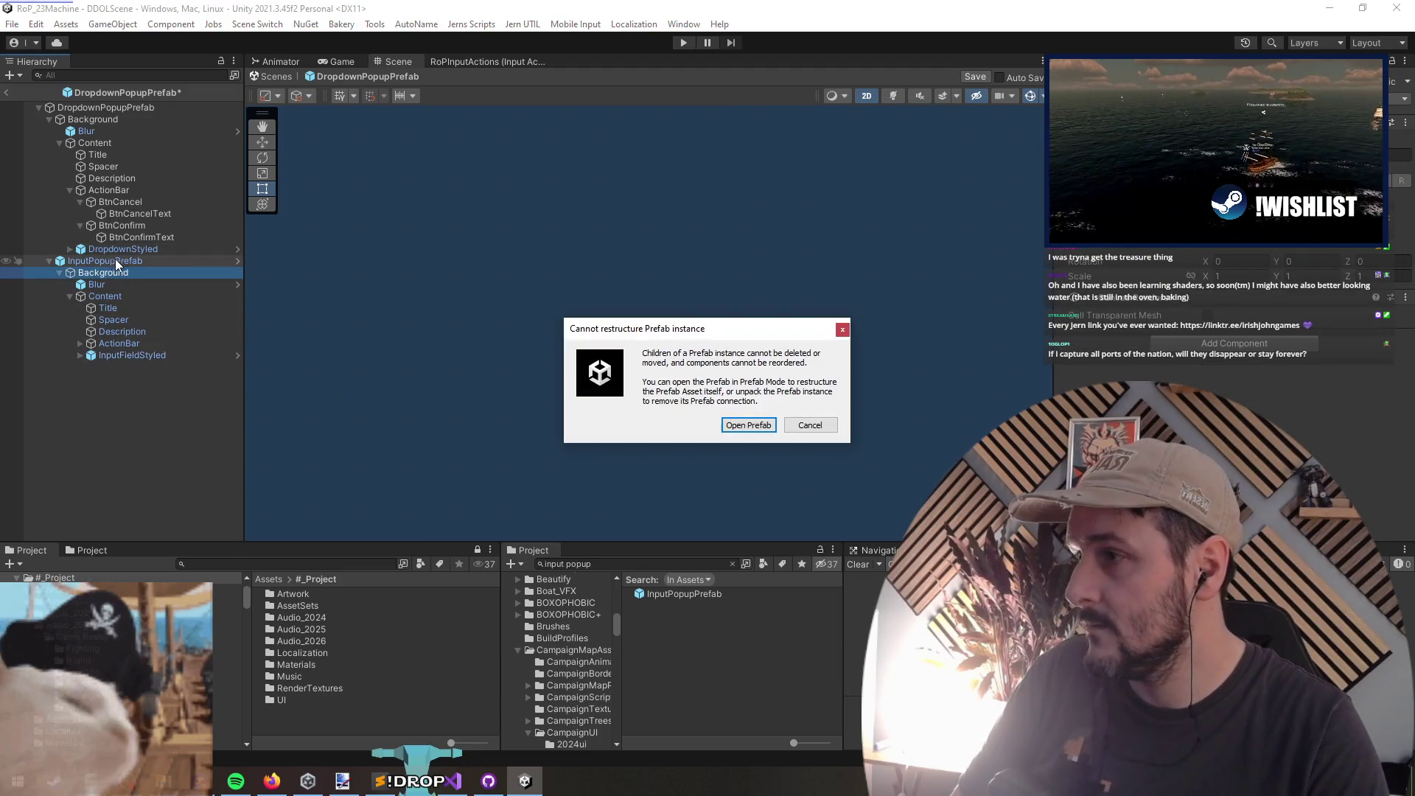
{"action": "key", "text": "Escape"}
{"action": "left_click", "coordinate": [108, 259]}
{"action": "key", "text": "Delete"}
{"action": "double_click", "coordinate": [117, 251]}
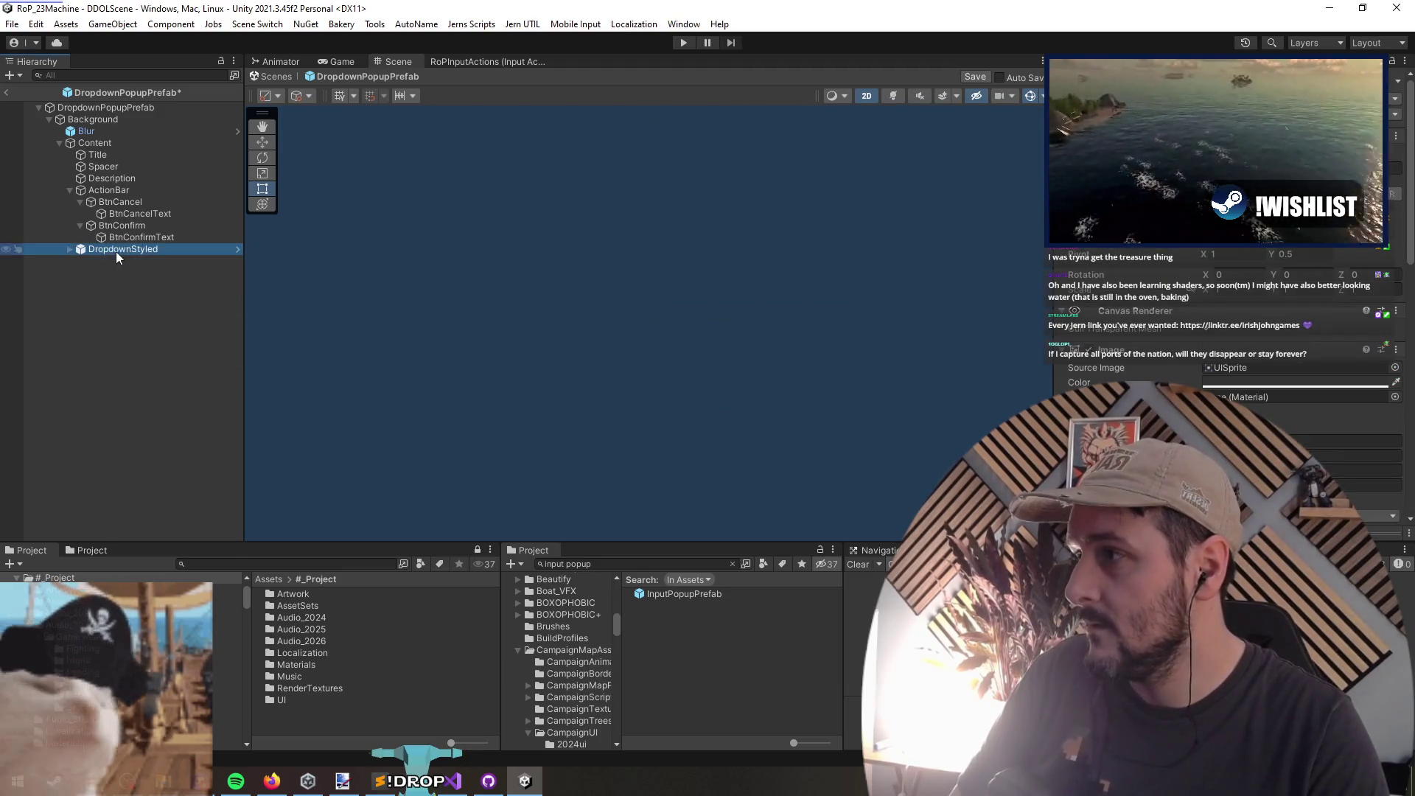
Step: Paste the copied Rect Transform values onto DropdownStyled
{"action": "scroll", "coordinate": [656, 324], "scroll_direction": "down", "scroll_amount": 4}
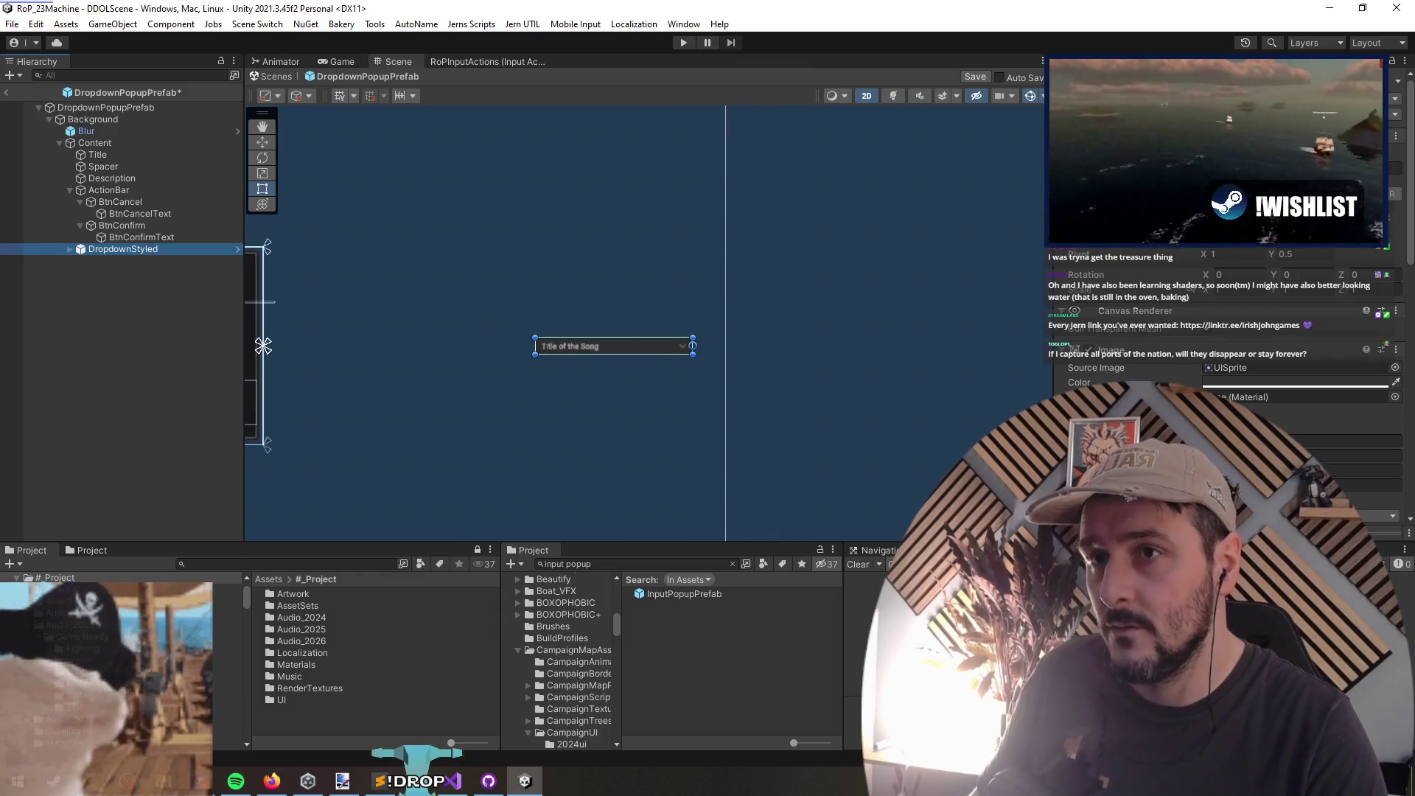
{"action": "right_click", "coordinate": [1121, 251]}
{"action": "mouse_move", "coordinate": [1198, 299]}
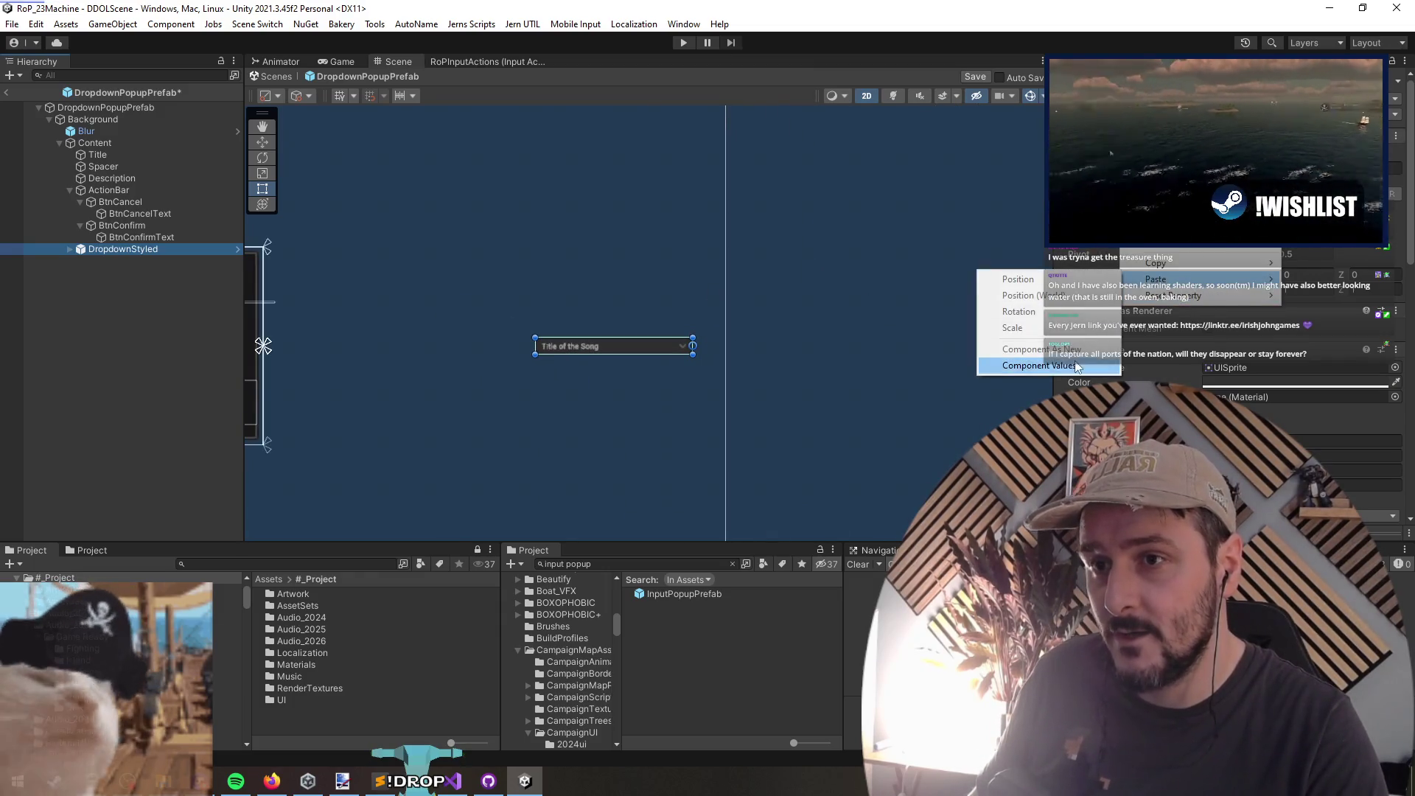
{"action": "left_click", "coordinate": [1046, 365]}
Step: Reselect DropdownStyled, save the prefab with Ctrl+S, and switch to Visual Studio
{"action": "key", "text": "ctrl+z"}
{"action": "scroll", "coordinate": [707, 324], "scroll_direction": "down", "scroll_amount": 3}
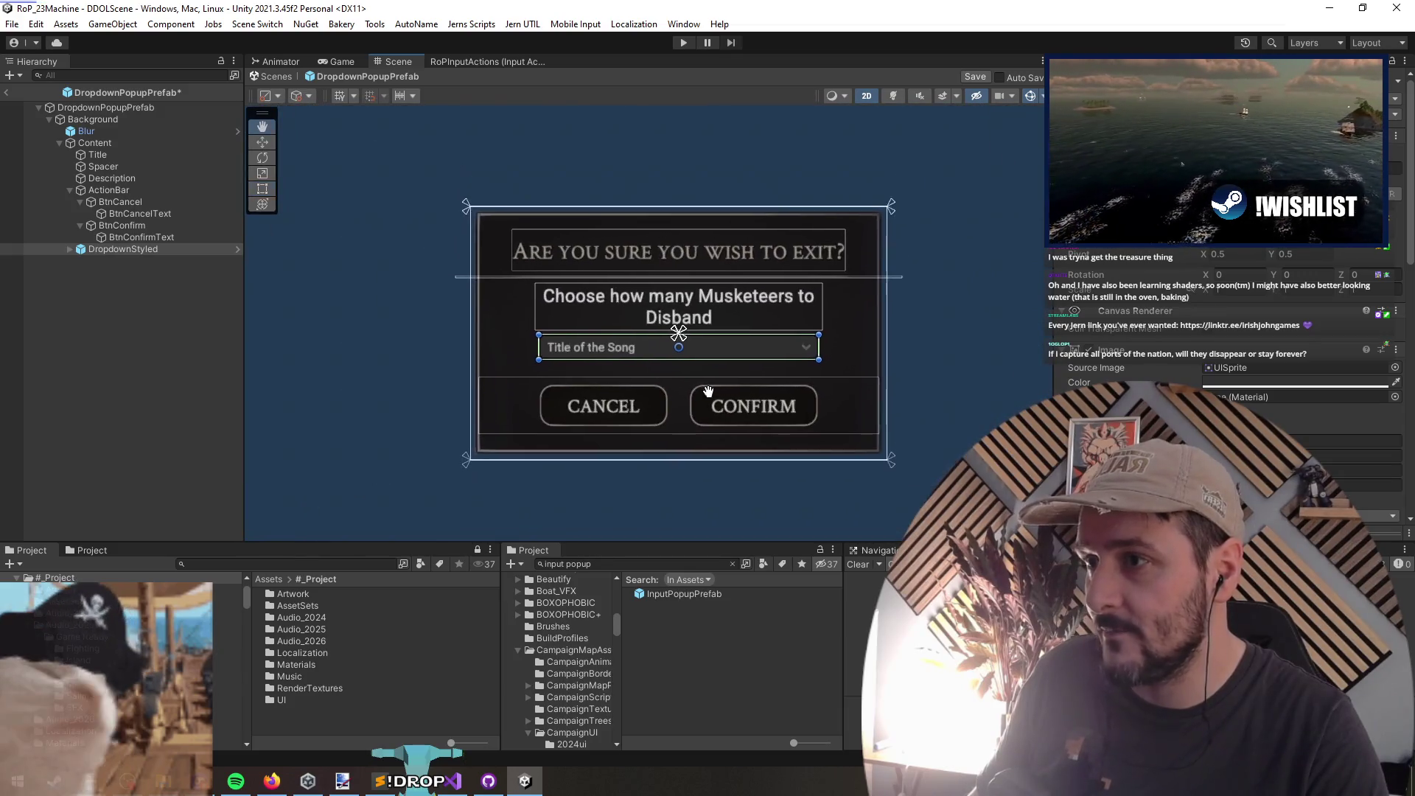
{"action": "left_click", "coordinate": [136, 237]}
{"action": "left_click", "coordinate": [137, 249]}
{"action": "key", "text": "ctrl+s"}
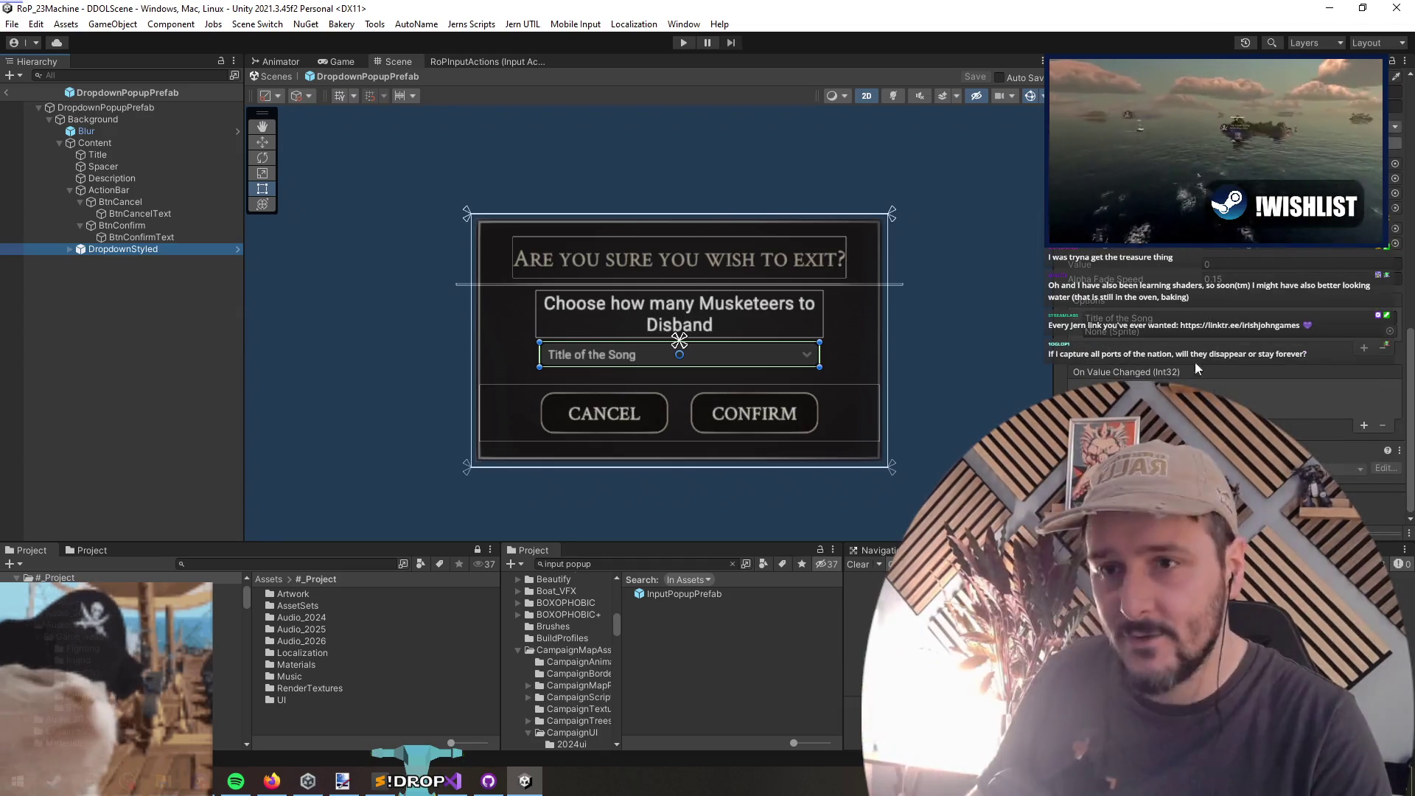
{"action": "left_click", "coordinate": [455, 780]}
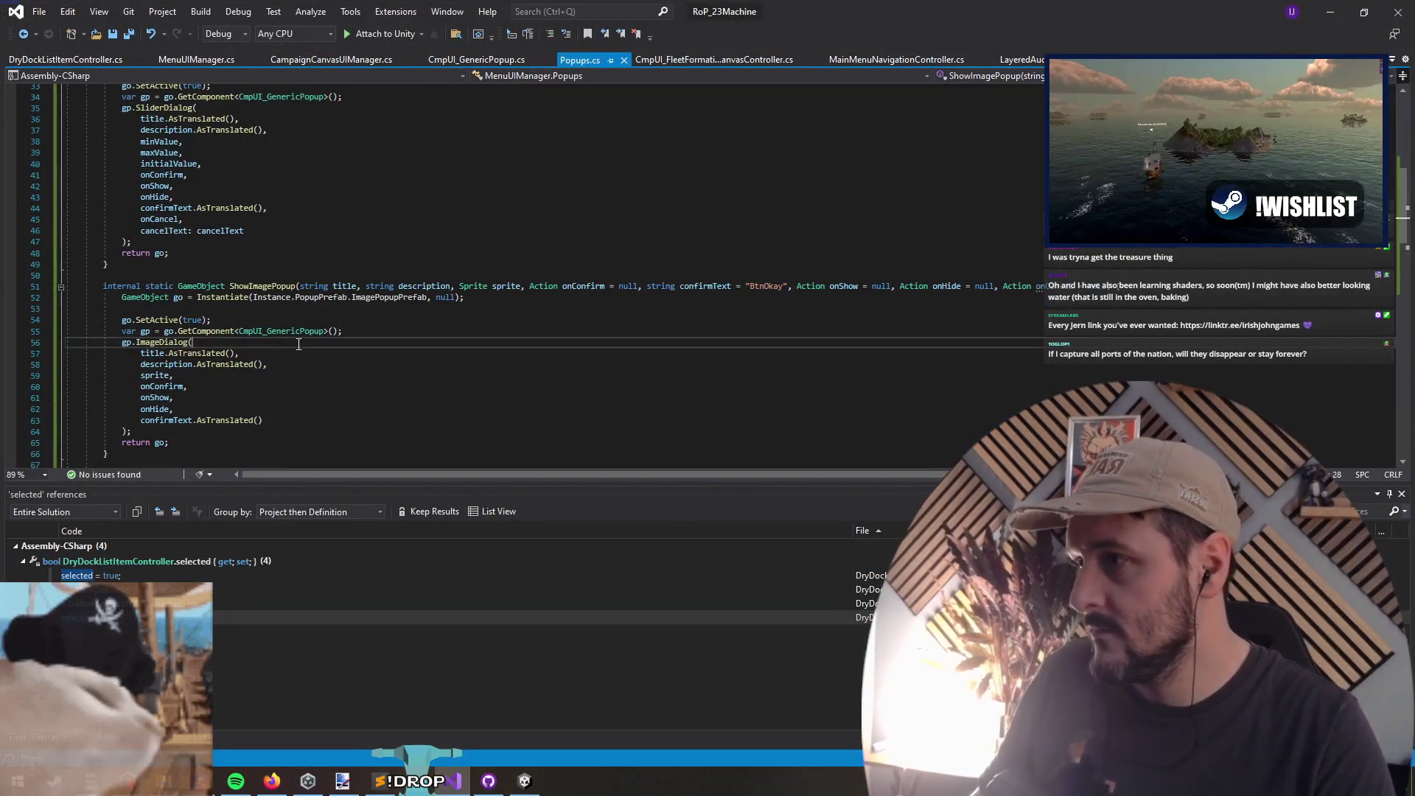
Step: In Popups.cs, jump from the ShowDDLPopup method to the DDLDialog definition with F12
{"action": "left_click", "coordinate": [267, 331]}
{"action": "left_click", "coordinate": [168, 342]}
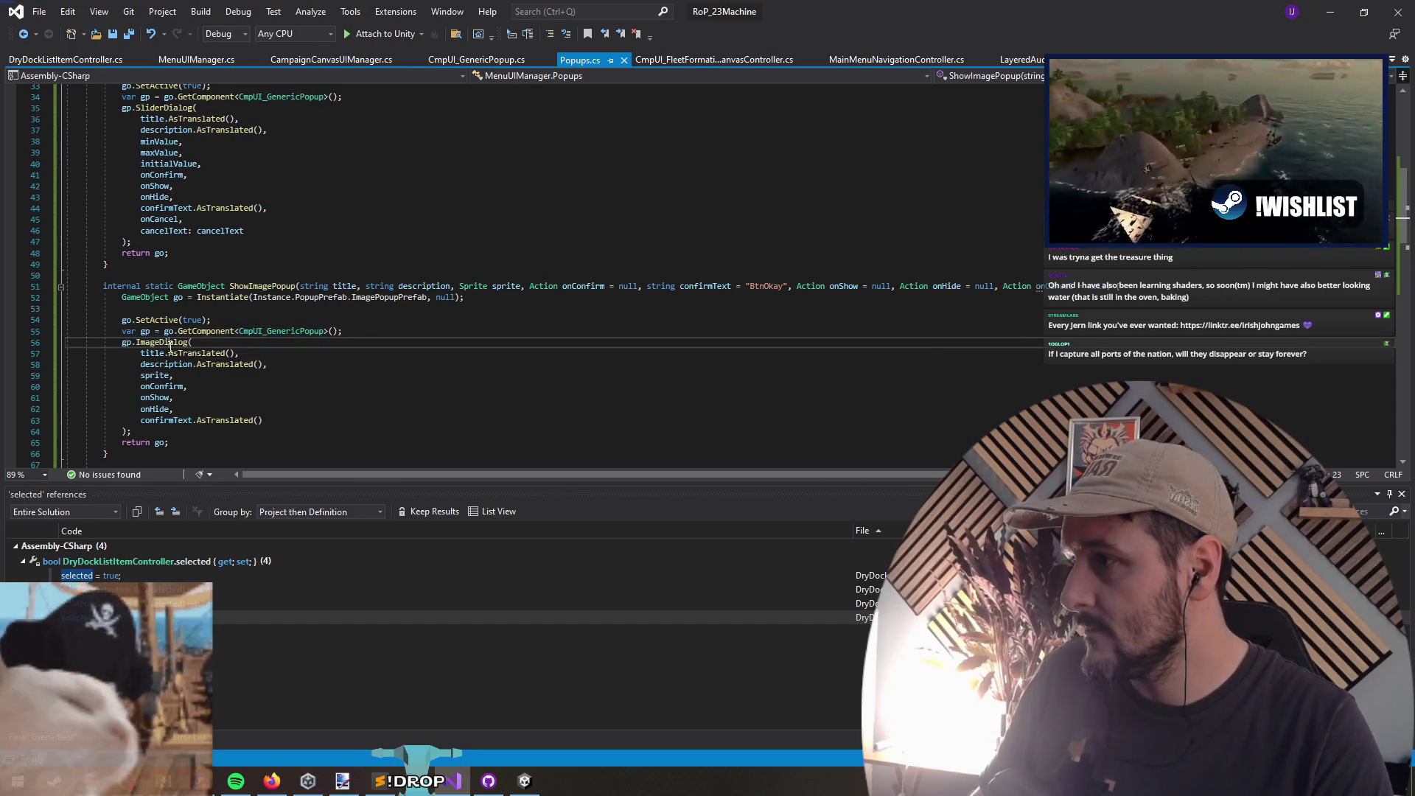
{"action": "scroll", "coordinate": [304, 319], "scroll_direction": "up", "scroll_amount": 5}
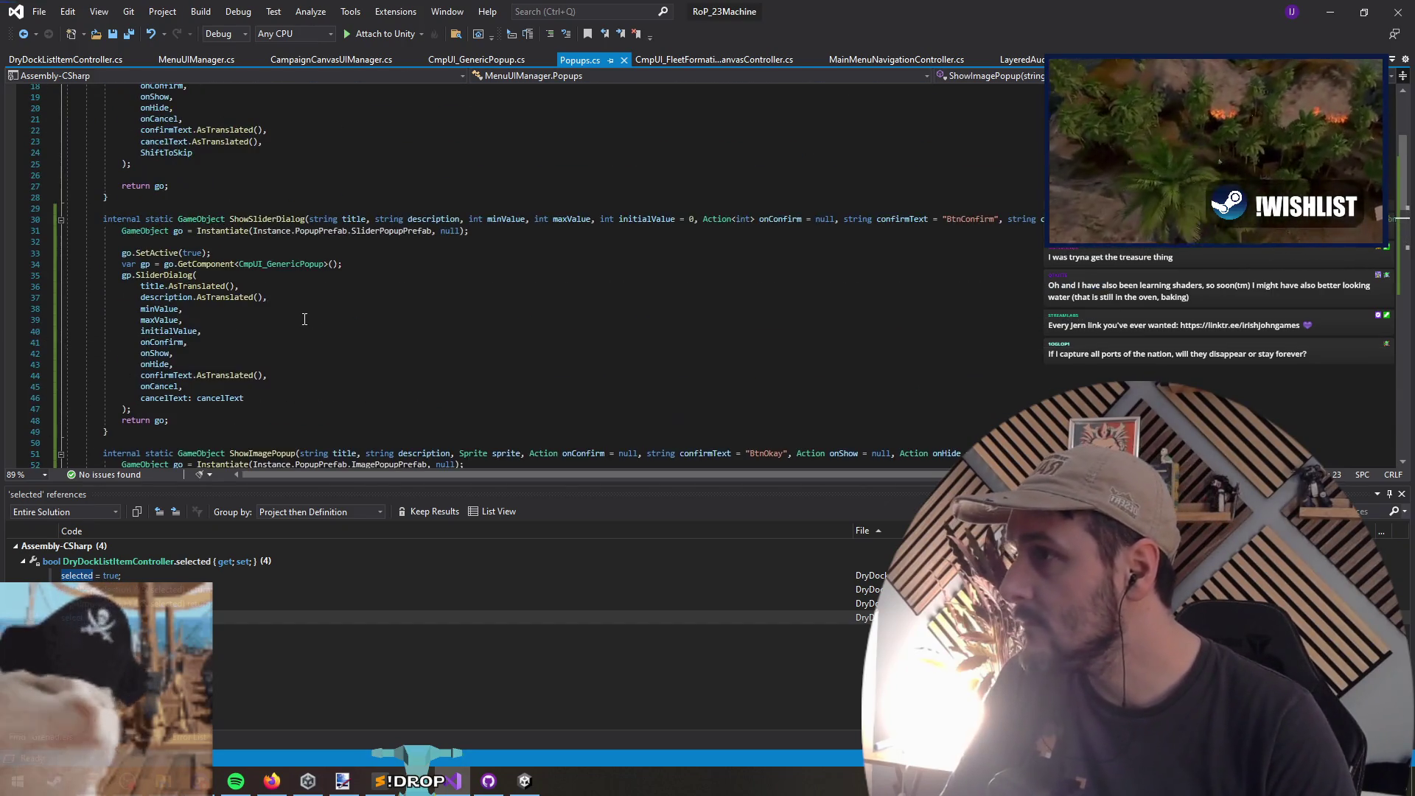
{"action": "scroll", "coordinate": [304, 319], "scroll_direction": "down", "scroll_amount": 13}
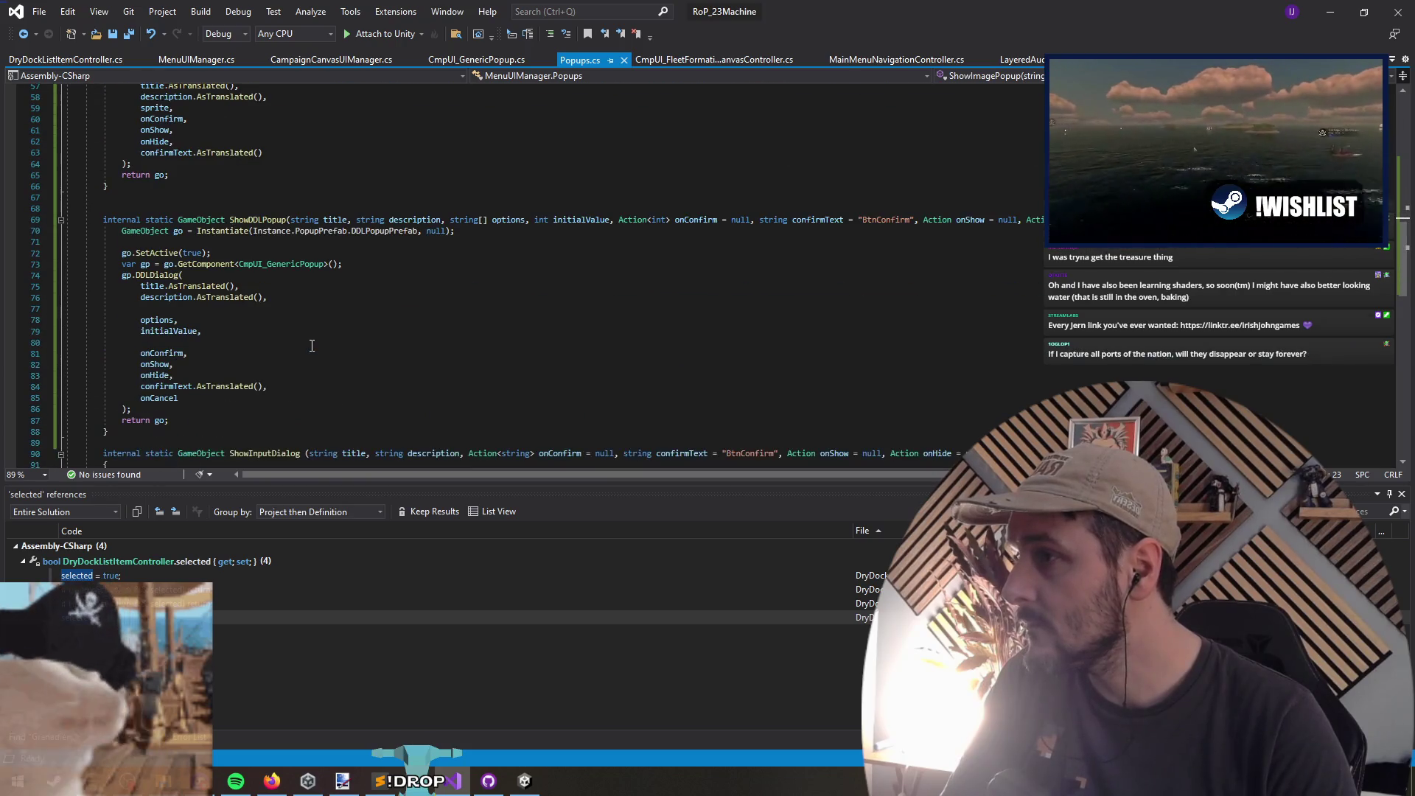
{"action": "left_click", "coordinate": [261, 211]}
{"action": "left_click", "coordinate": [258, 220]}
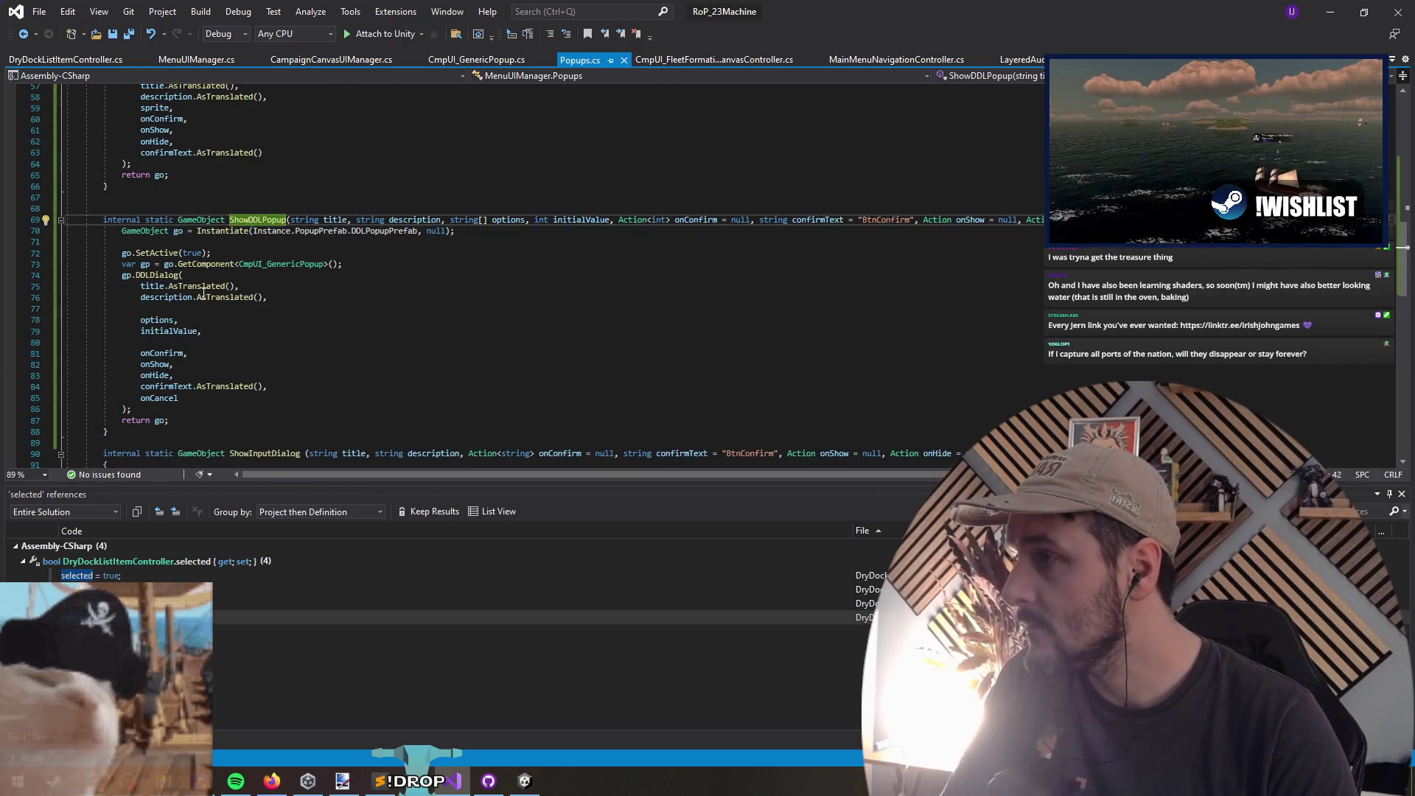
{"action": "left_click", "coordinate": [158, 275]}
{"action": "key", "text": "F12"}
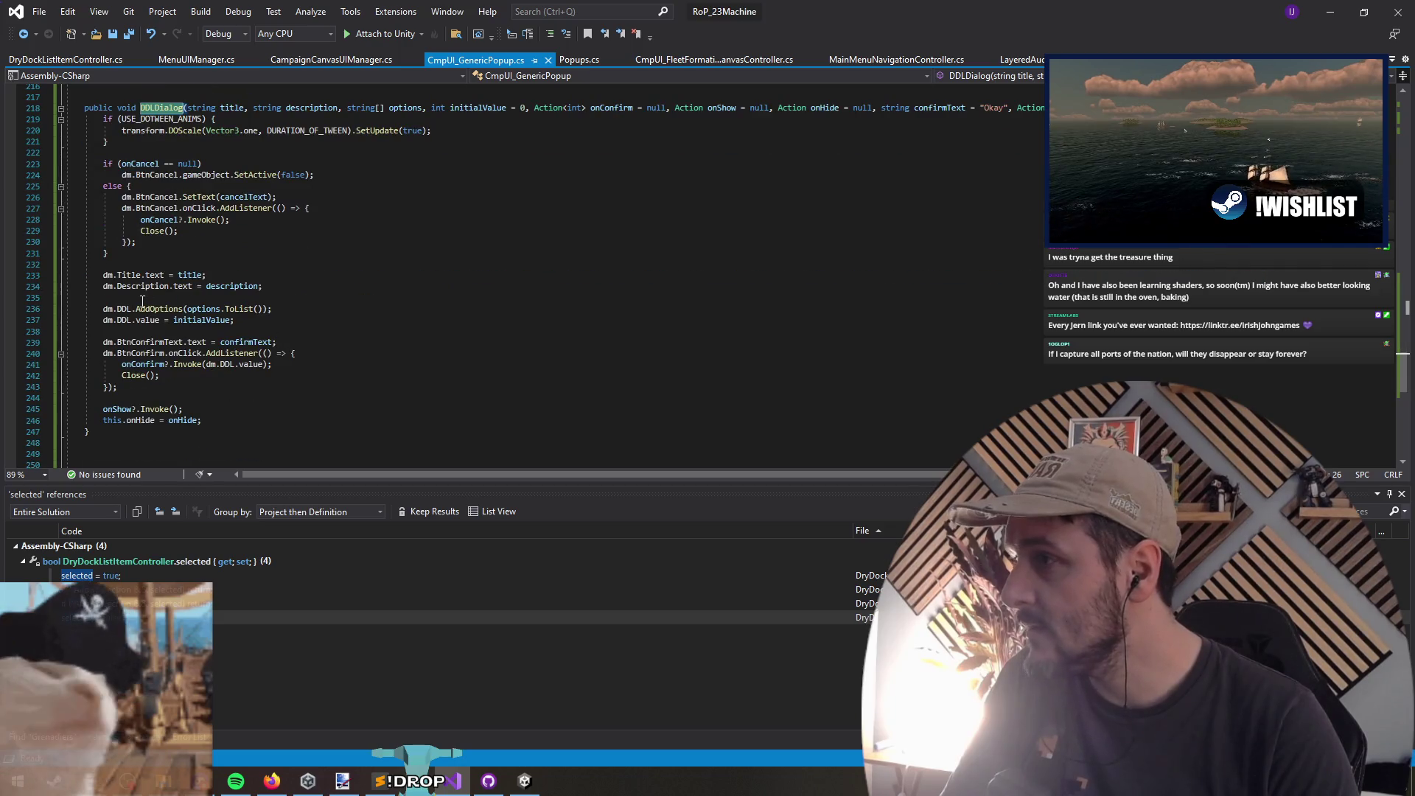
Step: Add dm.DDL.ClearOptions() above AddOptions, save the script, and return to Unity
{"action": "left_click", "coordinate": [142, 308]}
{"action": "key", "text": "Home"}
{"action": "key", "text": "ctrl+shift+Right"}
{"action": "key", "text": "ctrl+shift+Right"}
{"action": "key", "text": "ctrl+shift+Right"}
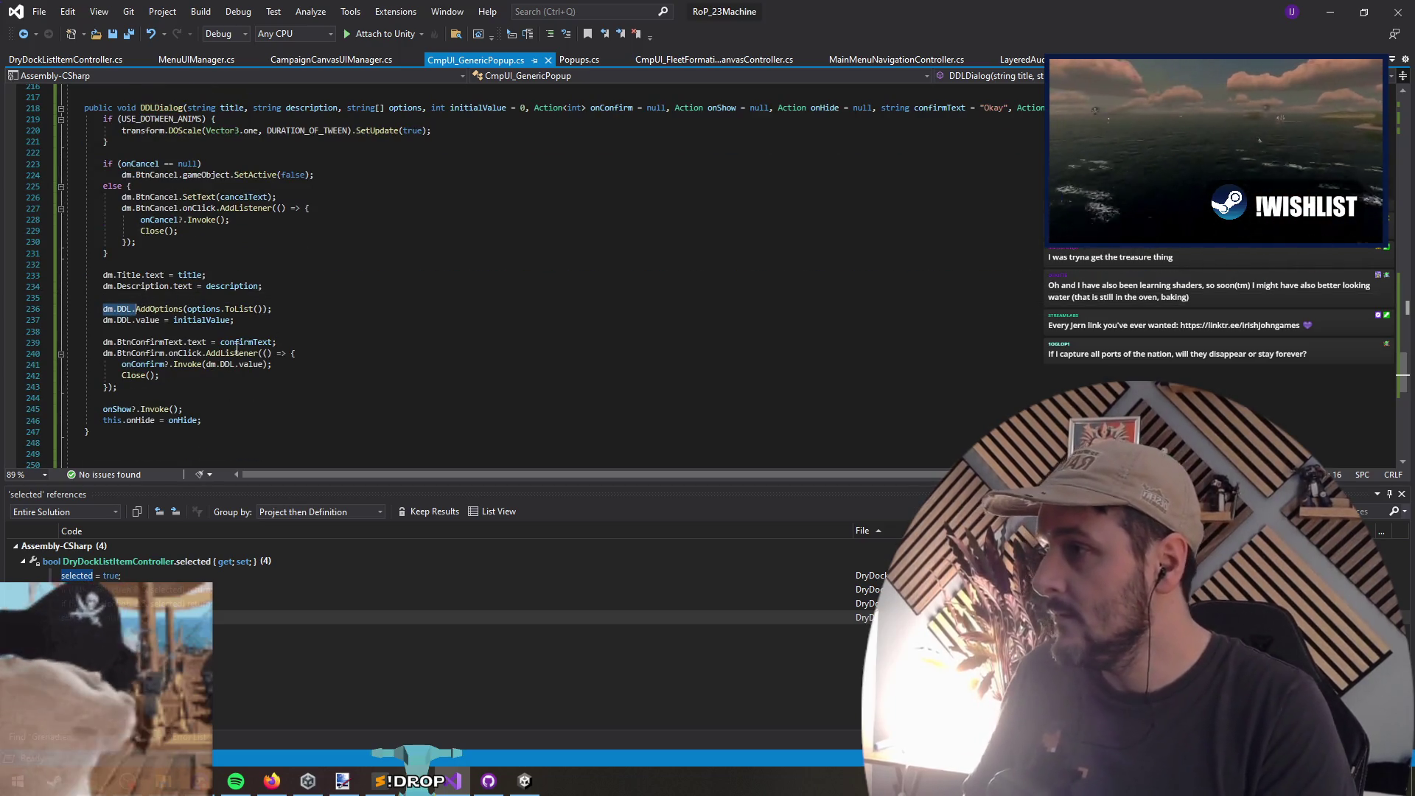
{"action": "key", "text": "ctrl+c"}
{"action": "key", "text": "Up"}
{"action": "key", "text": "ctrl+v"}
{"action": "type", "text": "clear"}
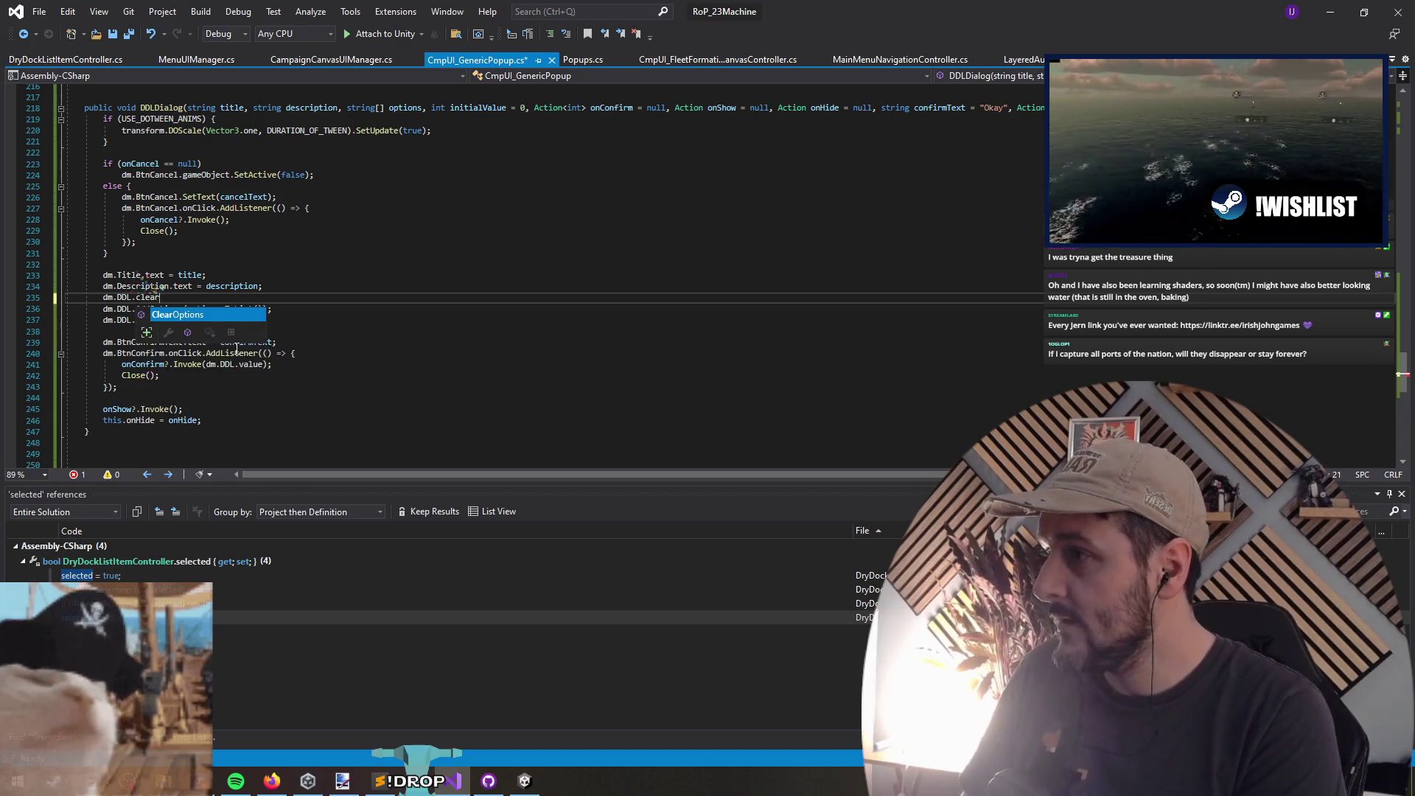
{"action": "type", "text": "();"}
{"action": "key", "text": "ctrl+s"}
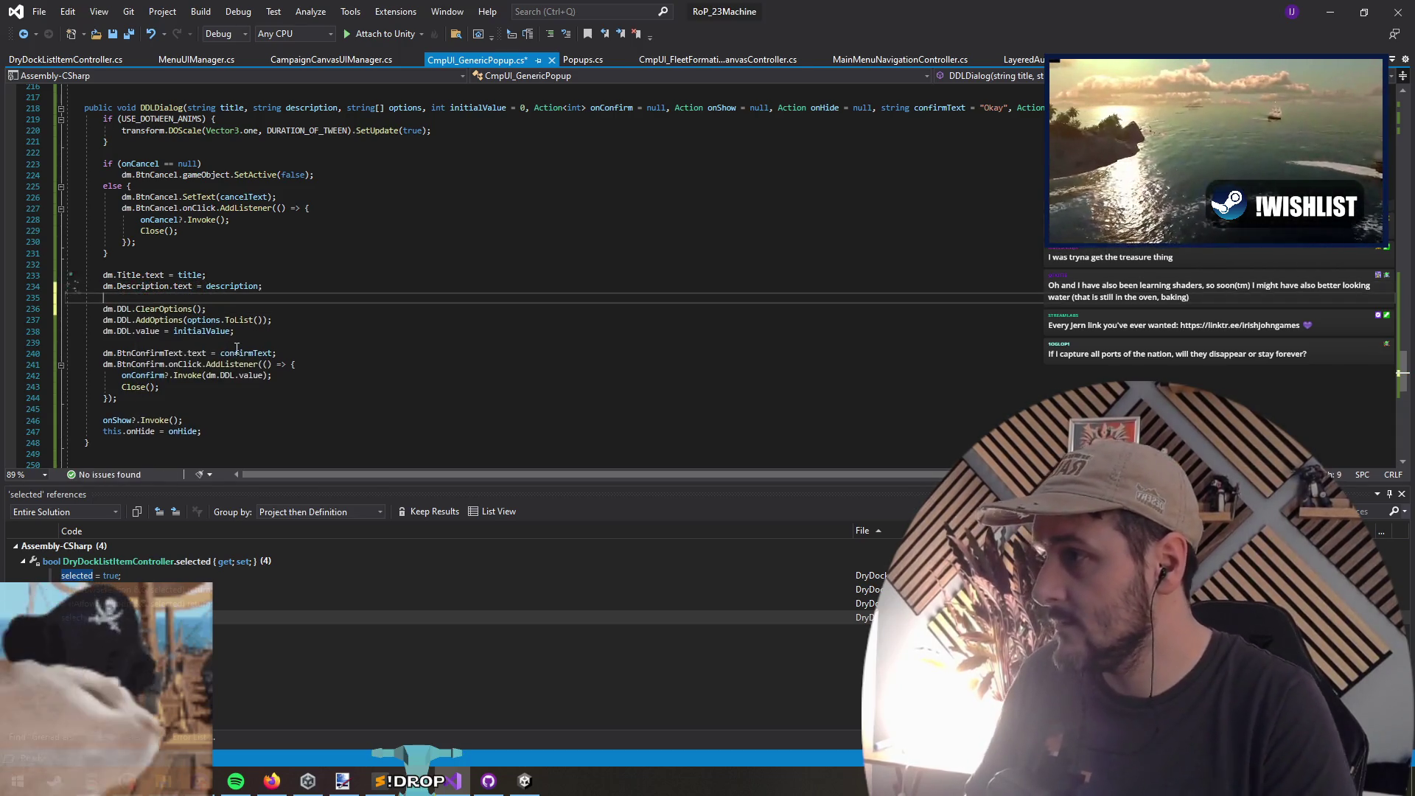
{"action": "key", "text": "alt+Tab"}
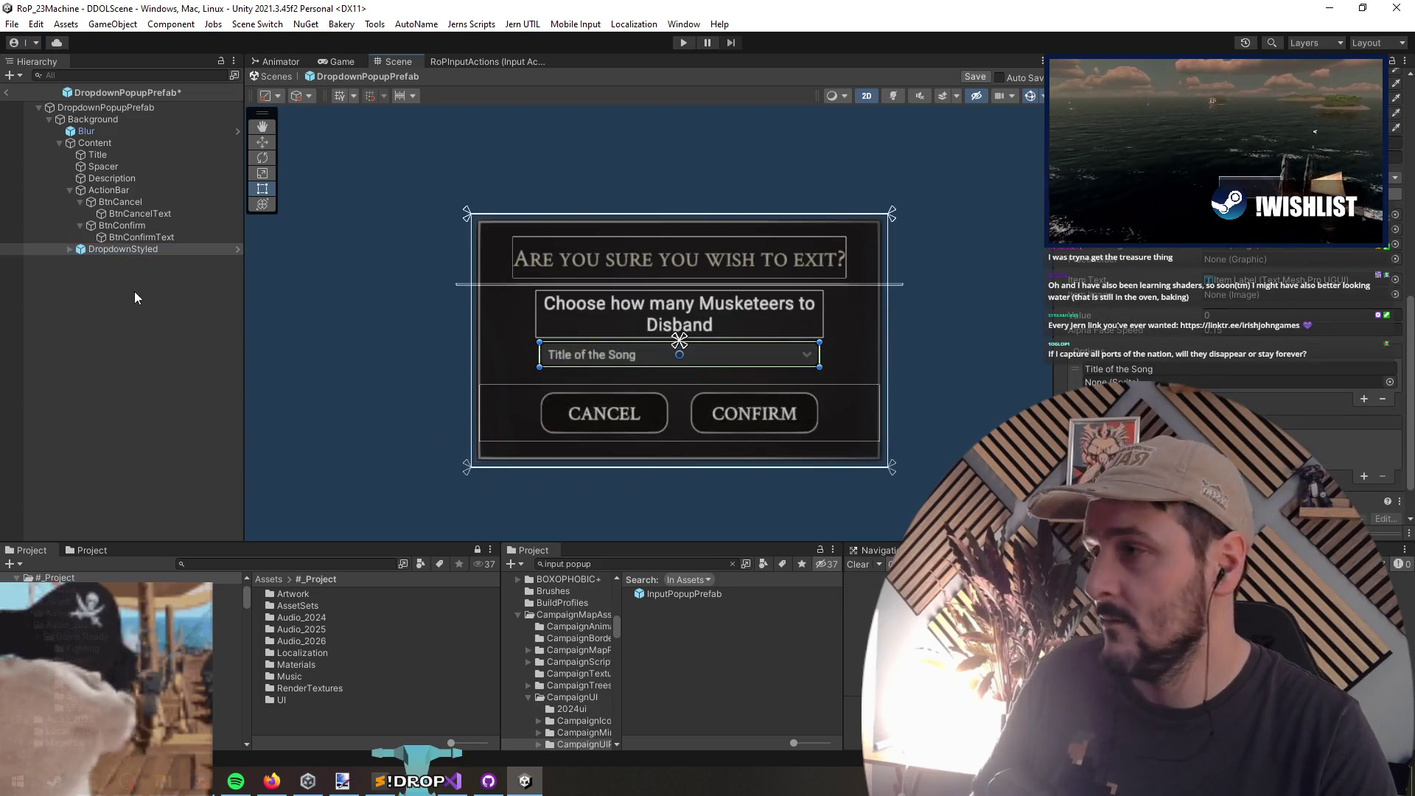
Step: Save the prefab and inspect its DropdownStyled, Background, Title and Content objects
{"action": "key", "text": "ctrl+s"}
{"action": "left_click", "coordinate": [118, 107]}
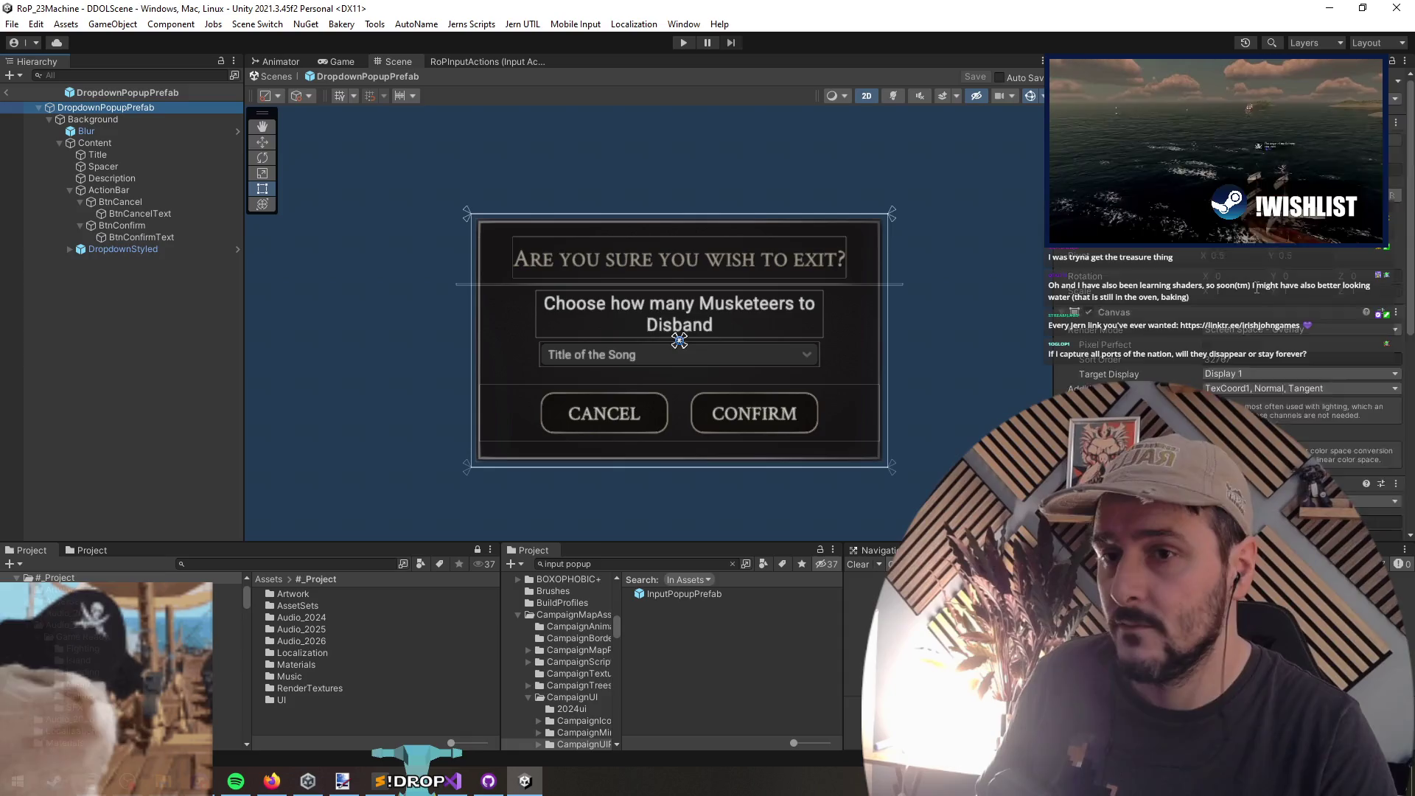
{"action": "scroll", "coordinate": [1142, 376], "scroll_direction": "down", "scroll_amount": 5}
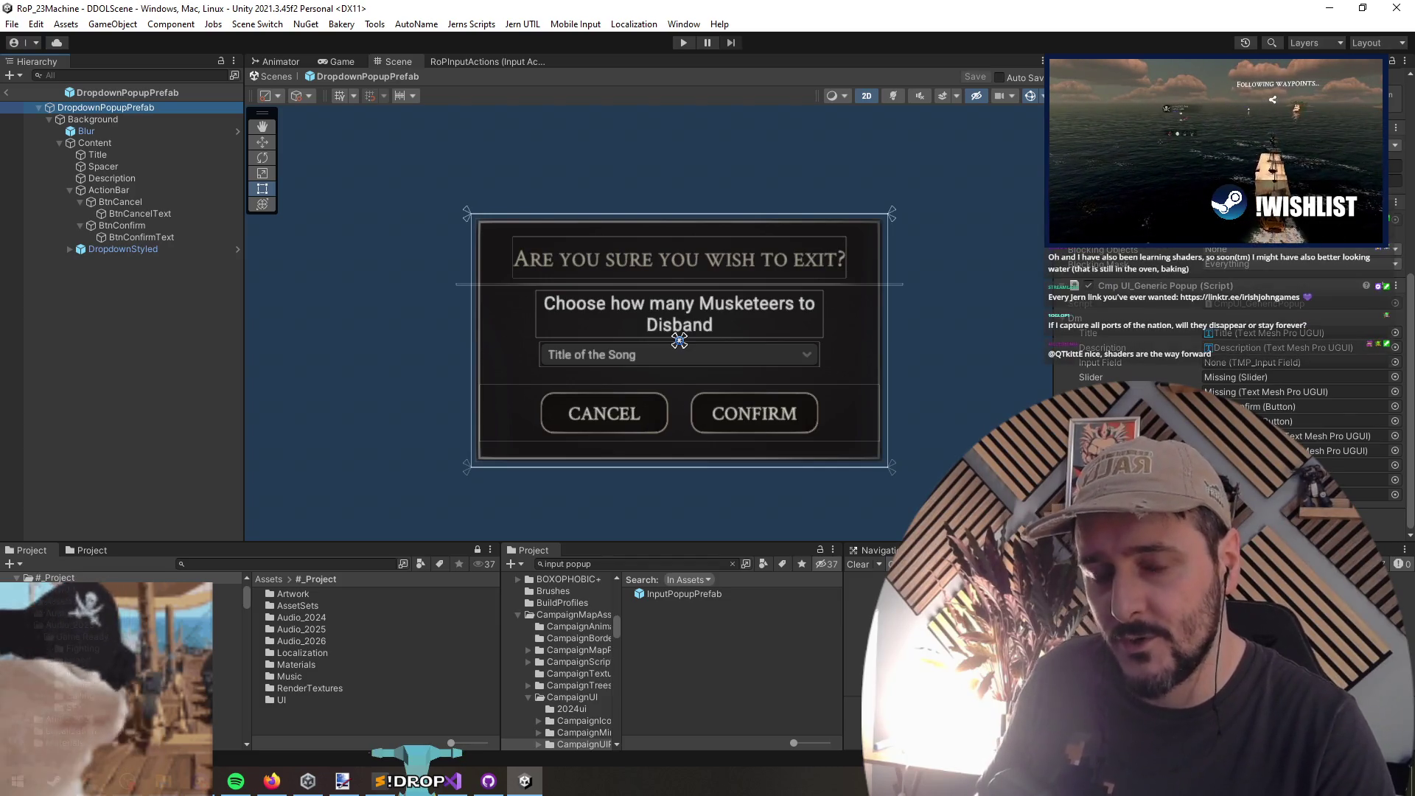
{"action": "left_click", "coordinate": [575, 355]}
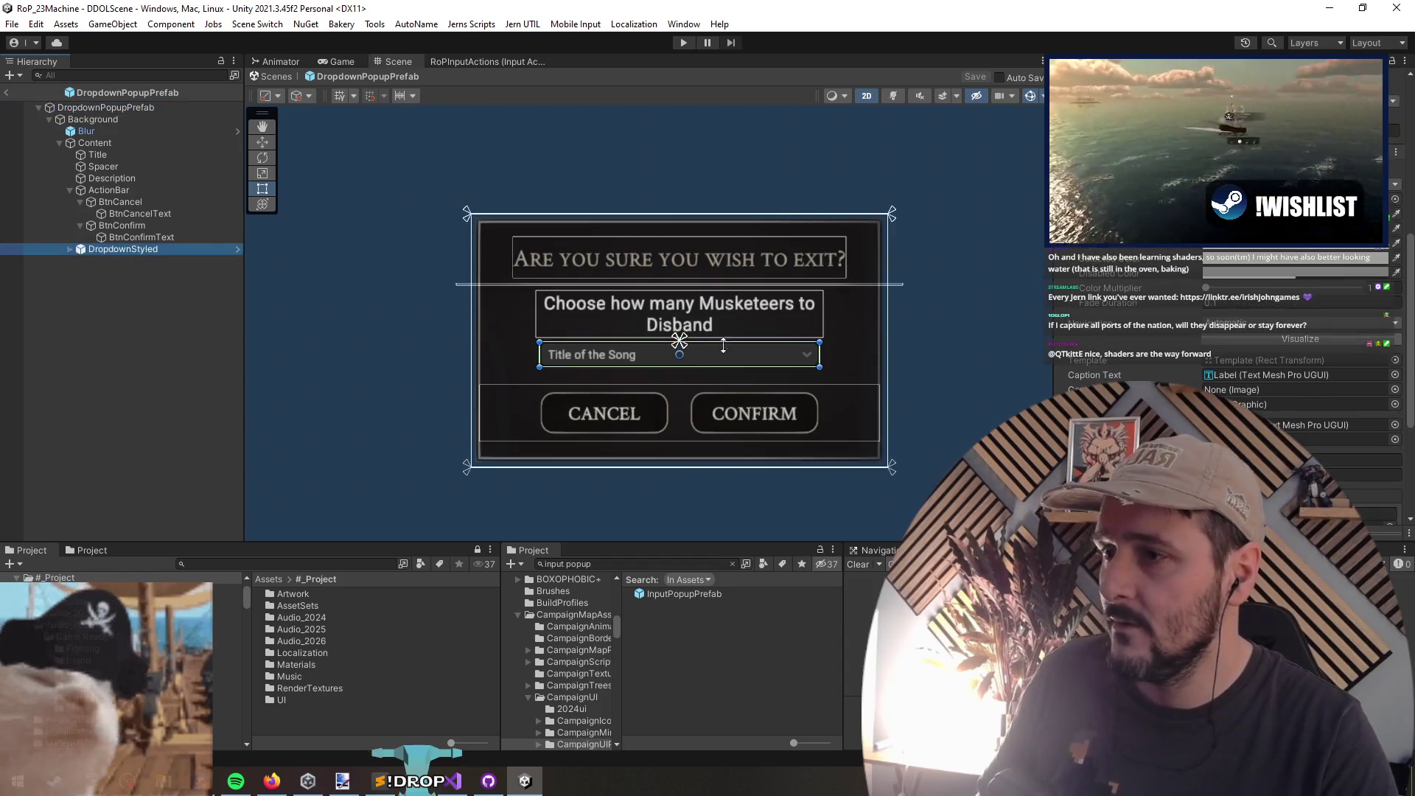
{"action": "left_click", "coordinate": [103, 119]}
{"action": "double_click", "coordinate": [116, 151]}
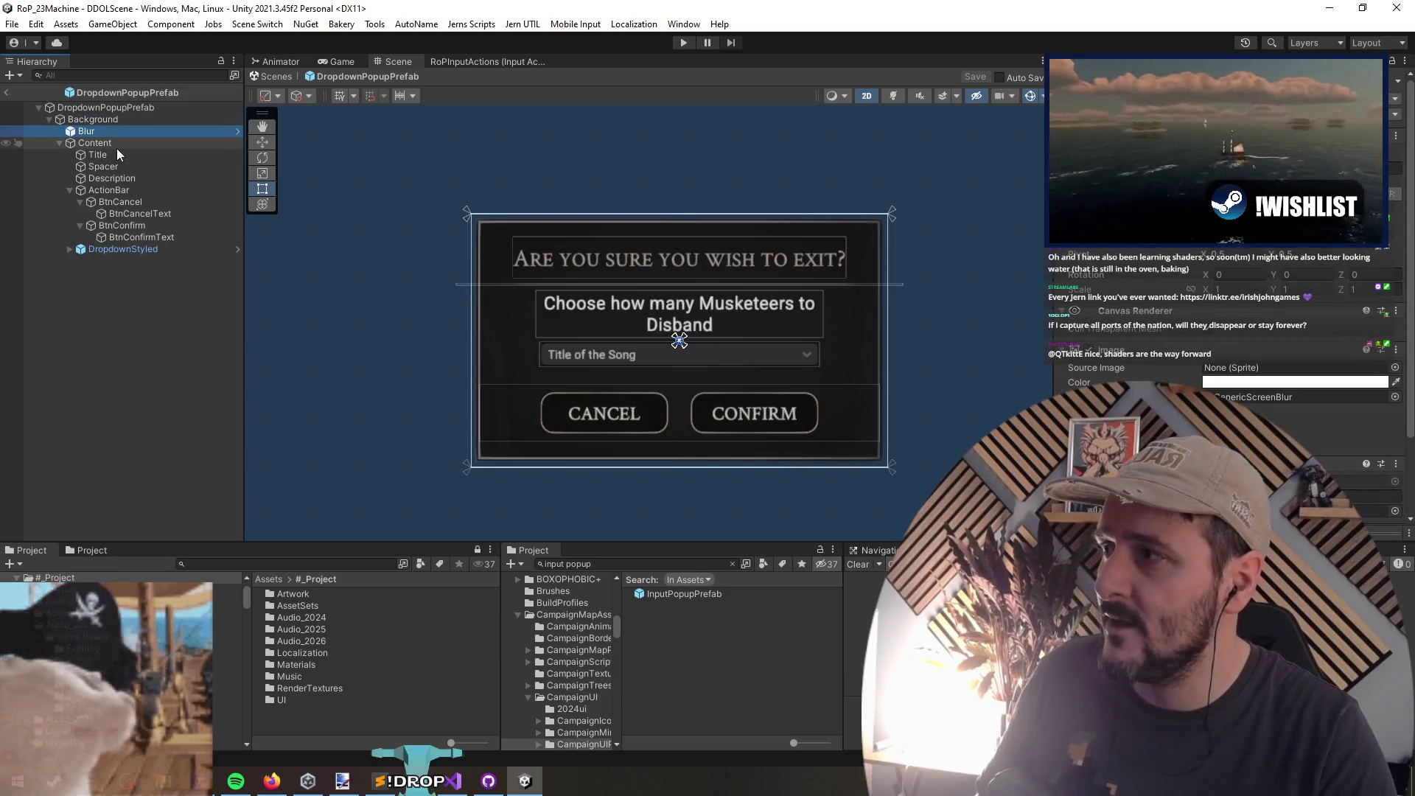
{"action": "double_click", "coordinate": [125, 144]}
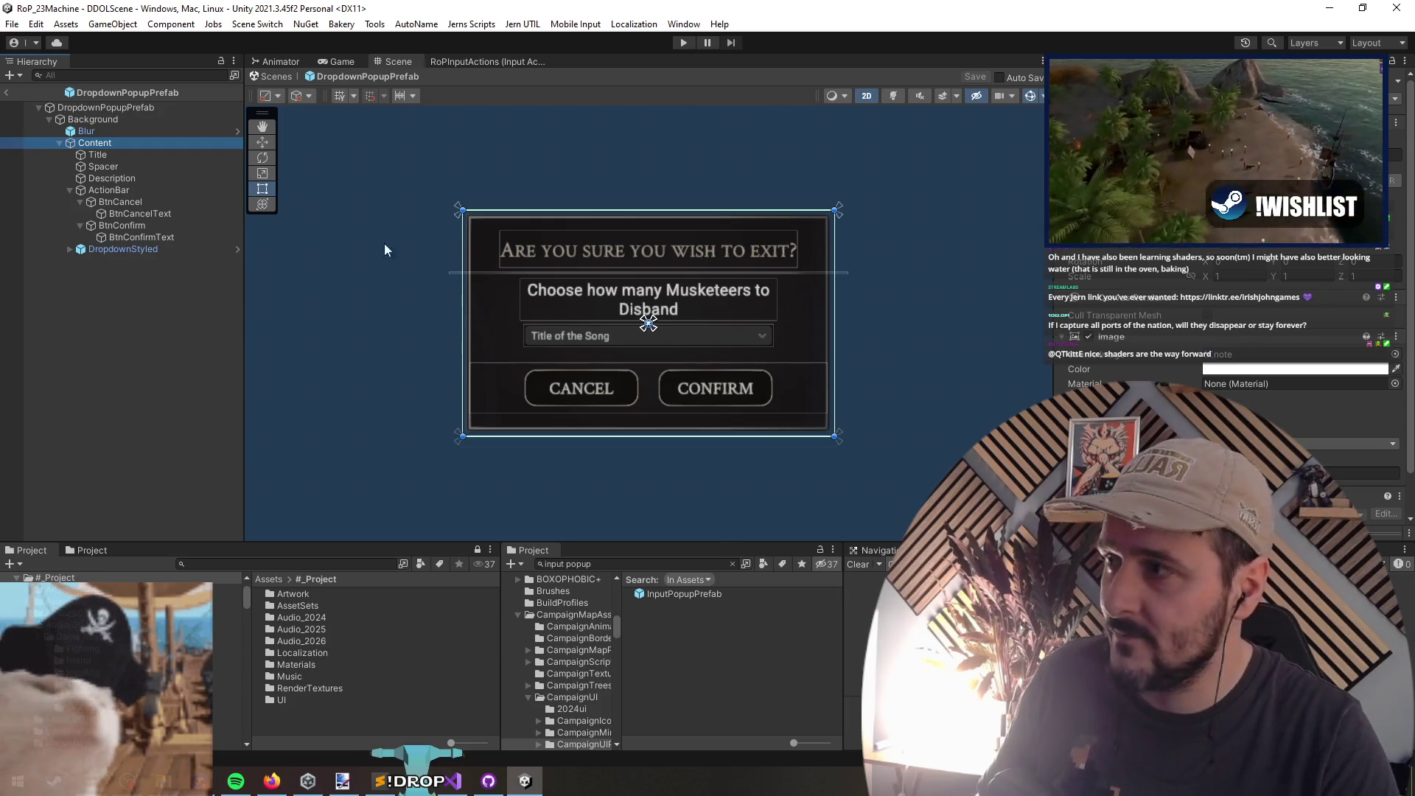
Step: Clear the popup's missing references, assign DropdownStyled as its dropdown, save, and exit prefab mode
{"action": "left_click", "coordinate": [104, 107]}
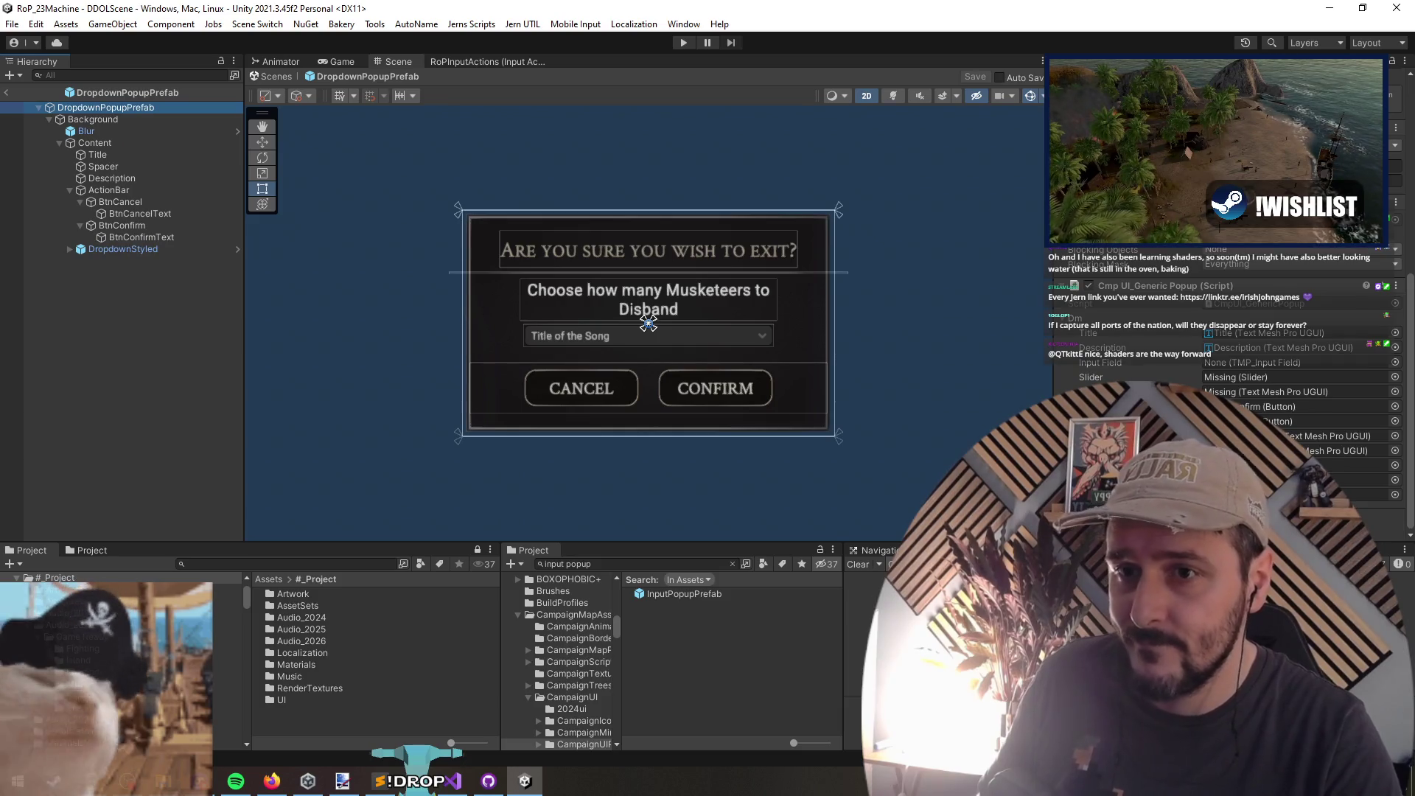
{"action": "left_click", "coordinate": [1253, 391]}
{"action": "key", "text": "Delete"}
{"action": "left_click", "coordinate": [1137, 368]}
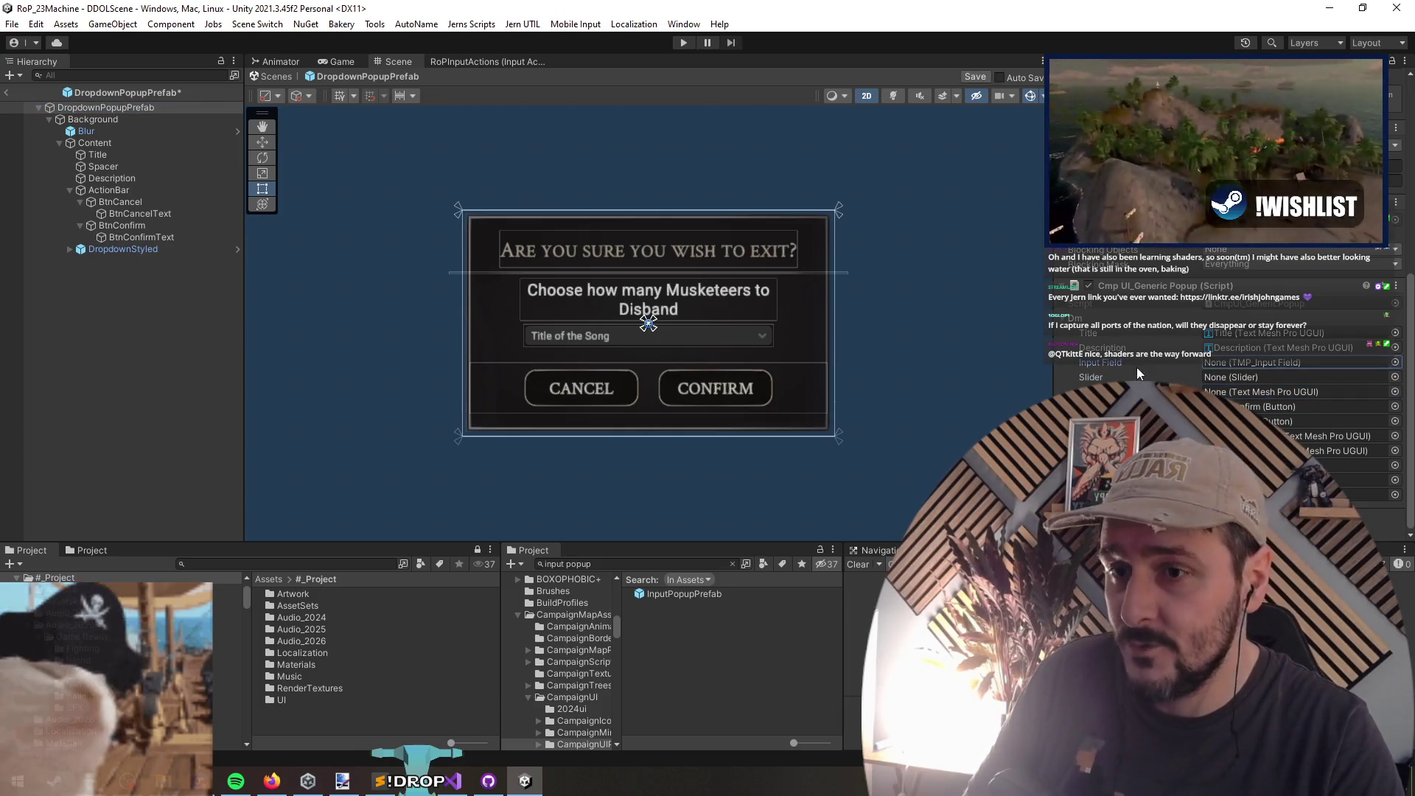
{"action": "left_click_drag", "start_coordinate": [123, 249], "coordinate": [1297, 494]}
{"action": "key", "text": "ctrl+s"}
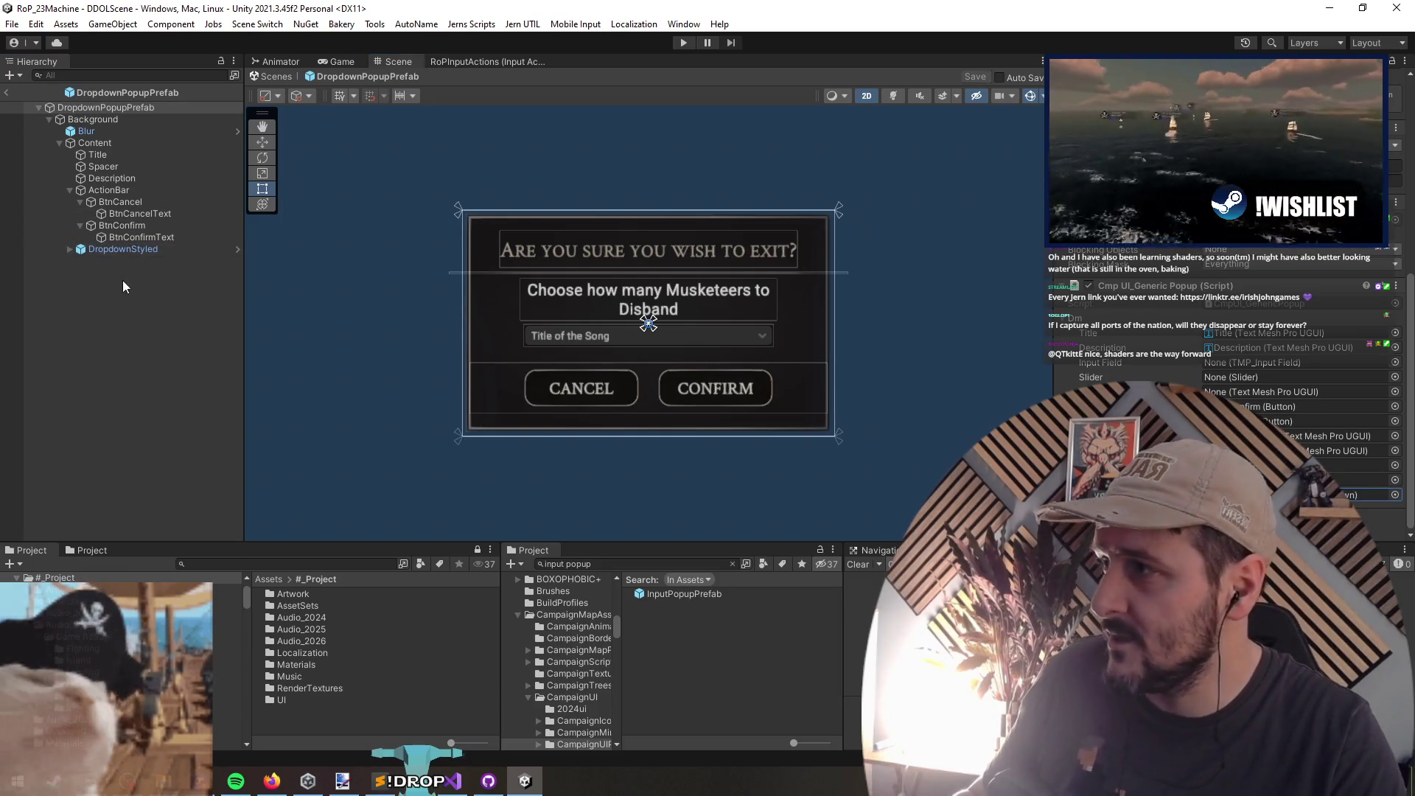
{"action": "left_click", "coordinate": [6, 93]}
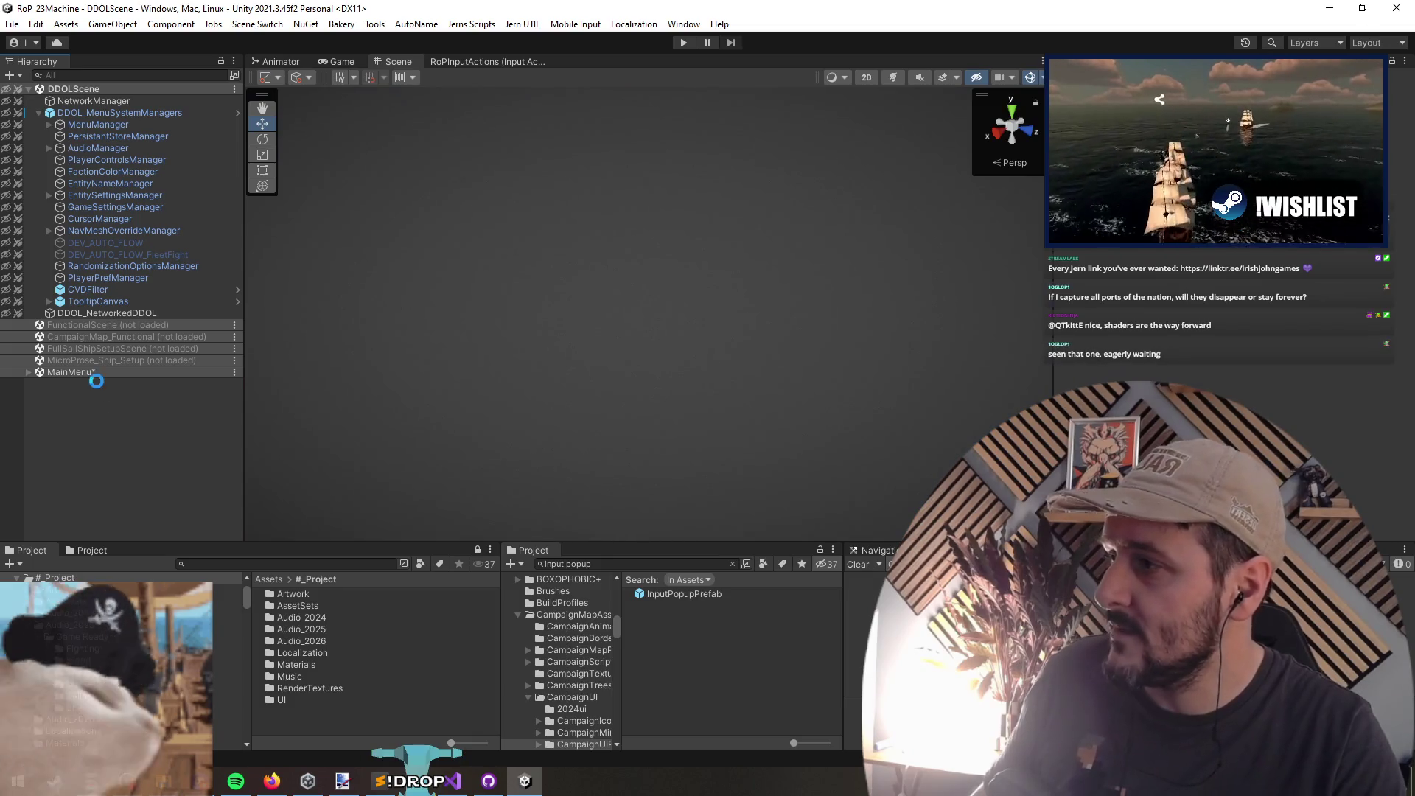
Step: Select MenuManager and assign ImagePopupPrefab to its image popup field
{"action": "left_click", "coordinate": [94, 373]}
{"action": "key", "text": "Right"}
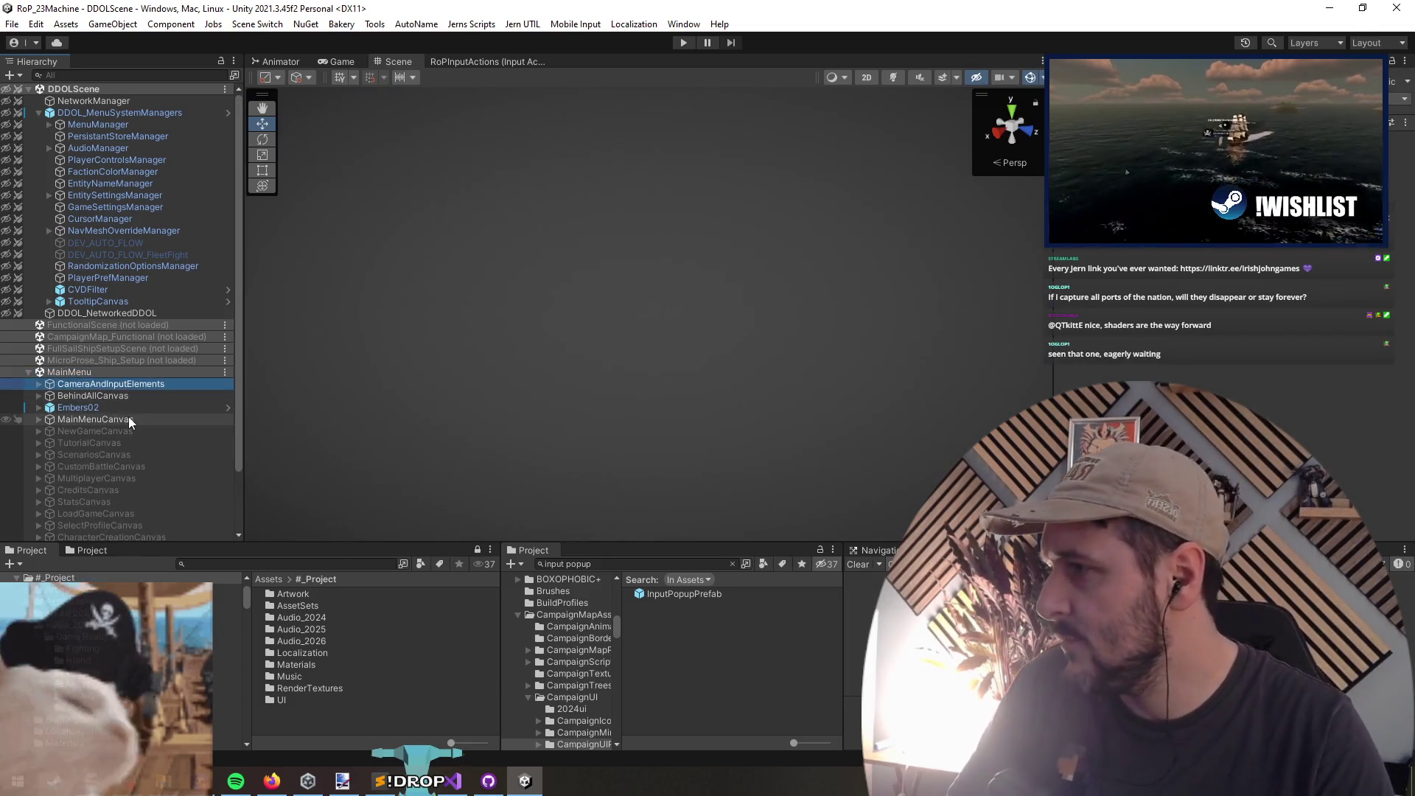
{"action": "key", "text": "Left"}
{"action": "left_click", "coordinate": [141, 125]}
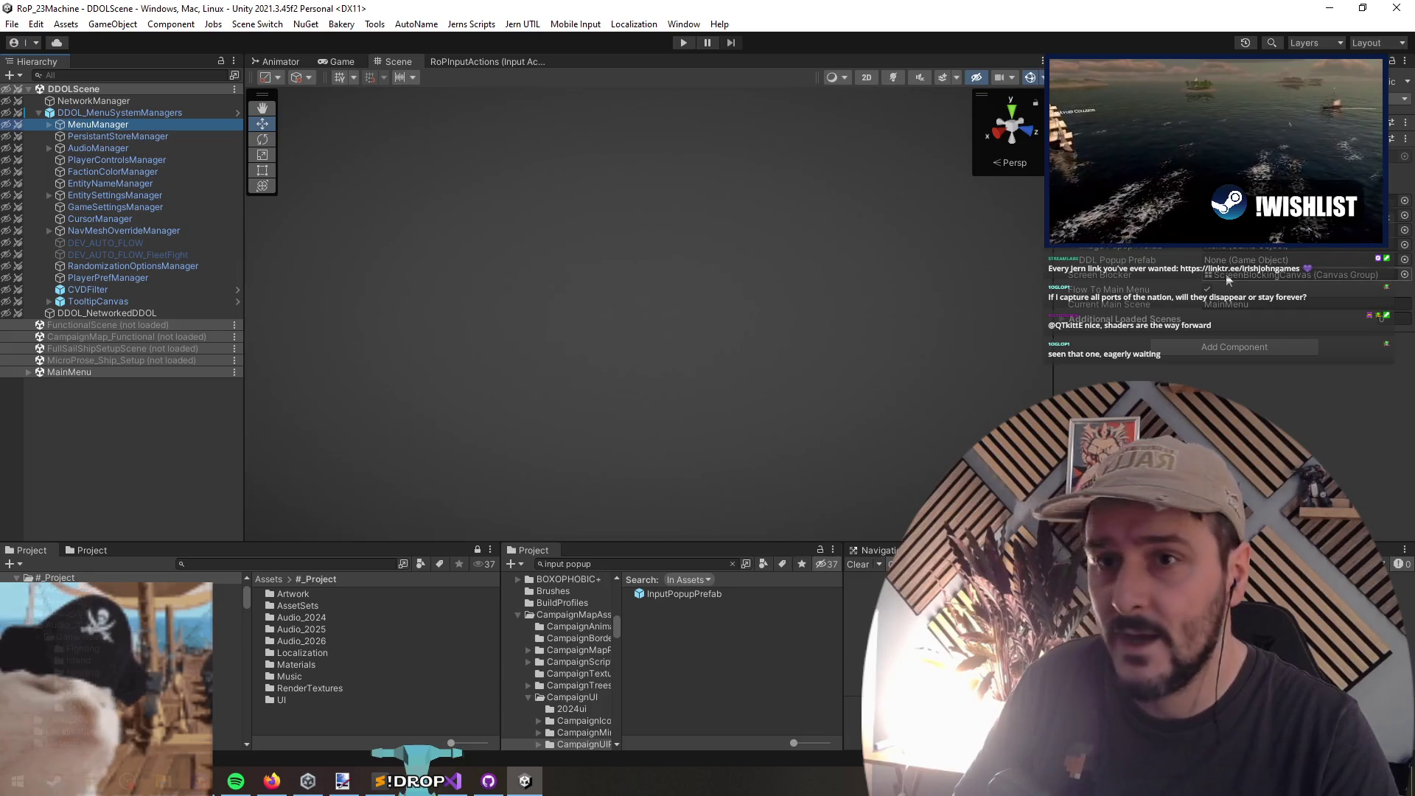
{"action": "left_click", "coordinate": [1228, 252]}
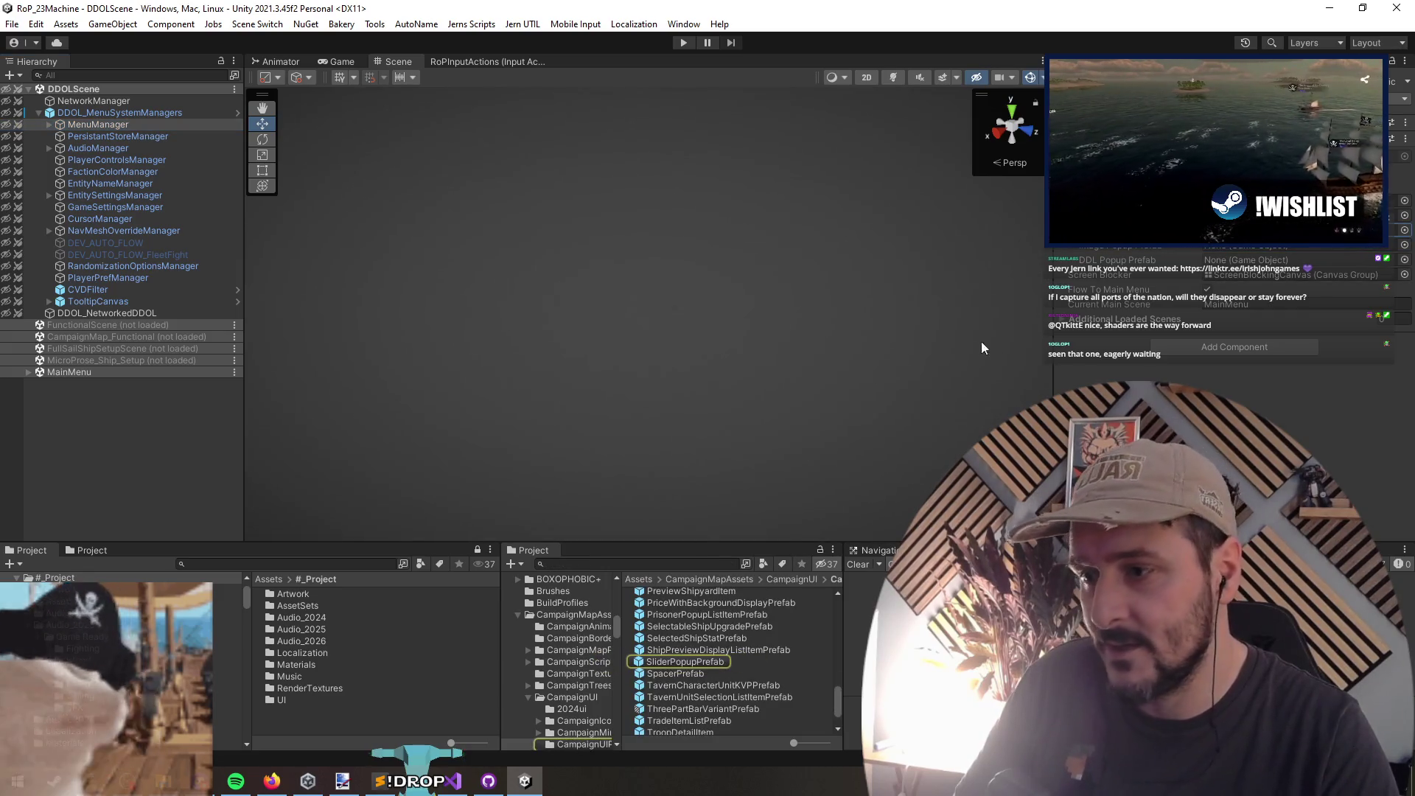
{"action": "left_click", "coordinate": [1404, 258]}
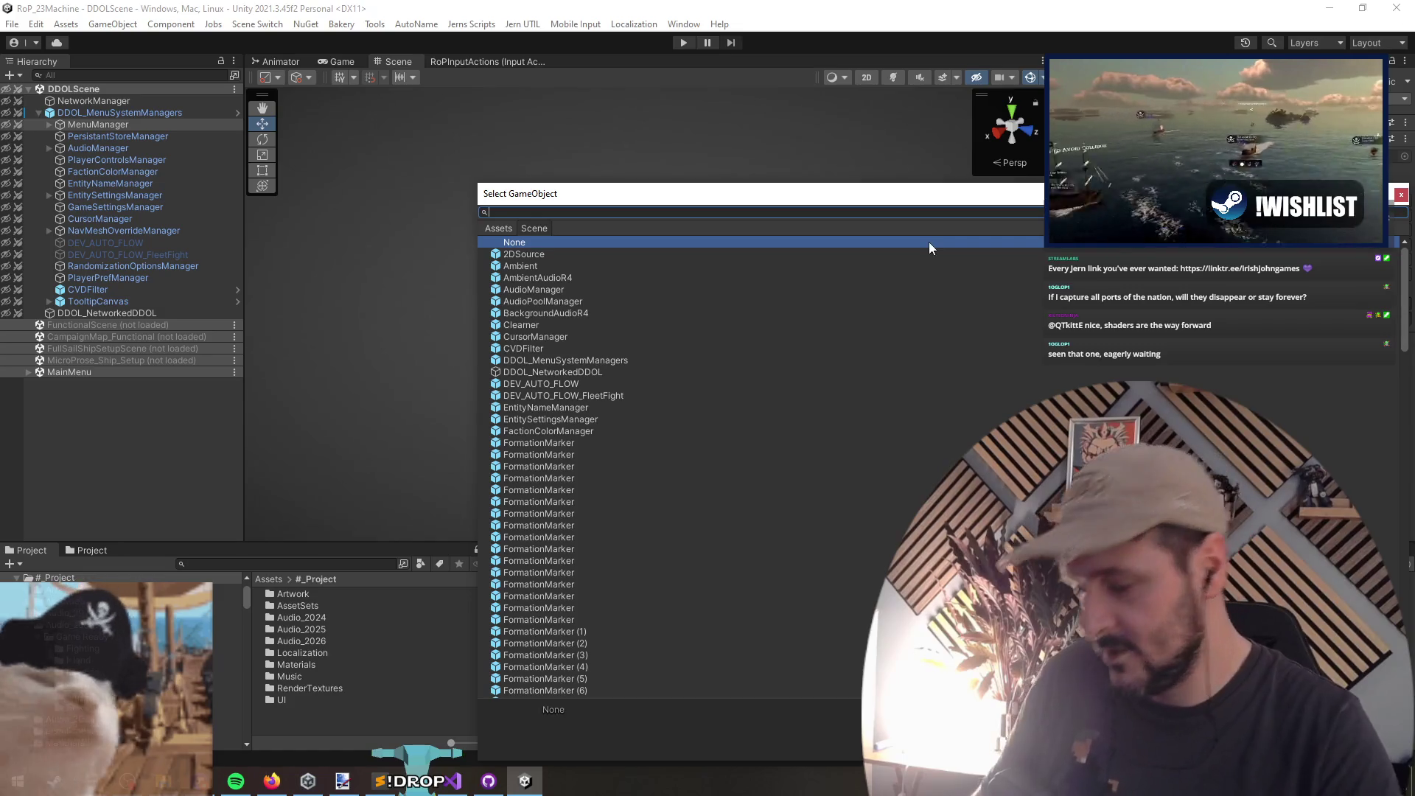
{"action": "type", "text": "image pop"}
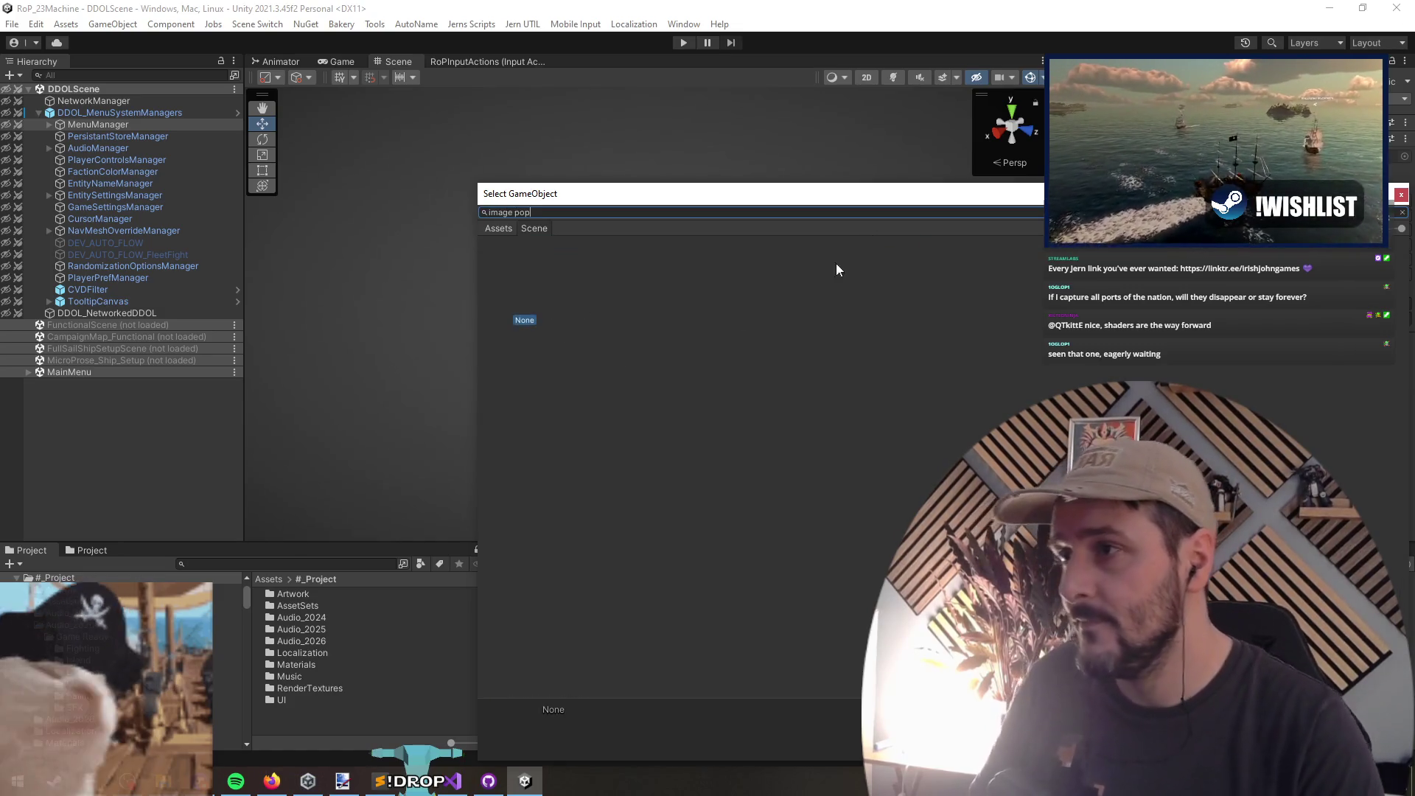
{"action": "left_click", "coordinate": [497, 226]}
{"action": "double_click", "coordinate": [598, 284]}
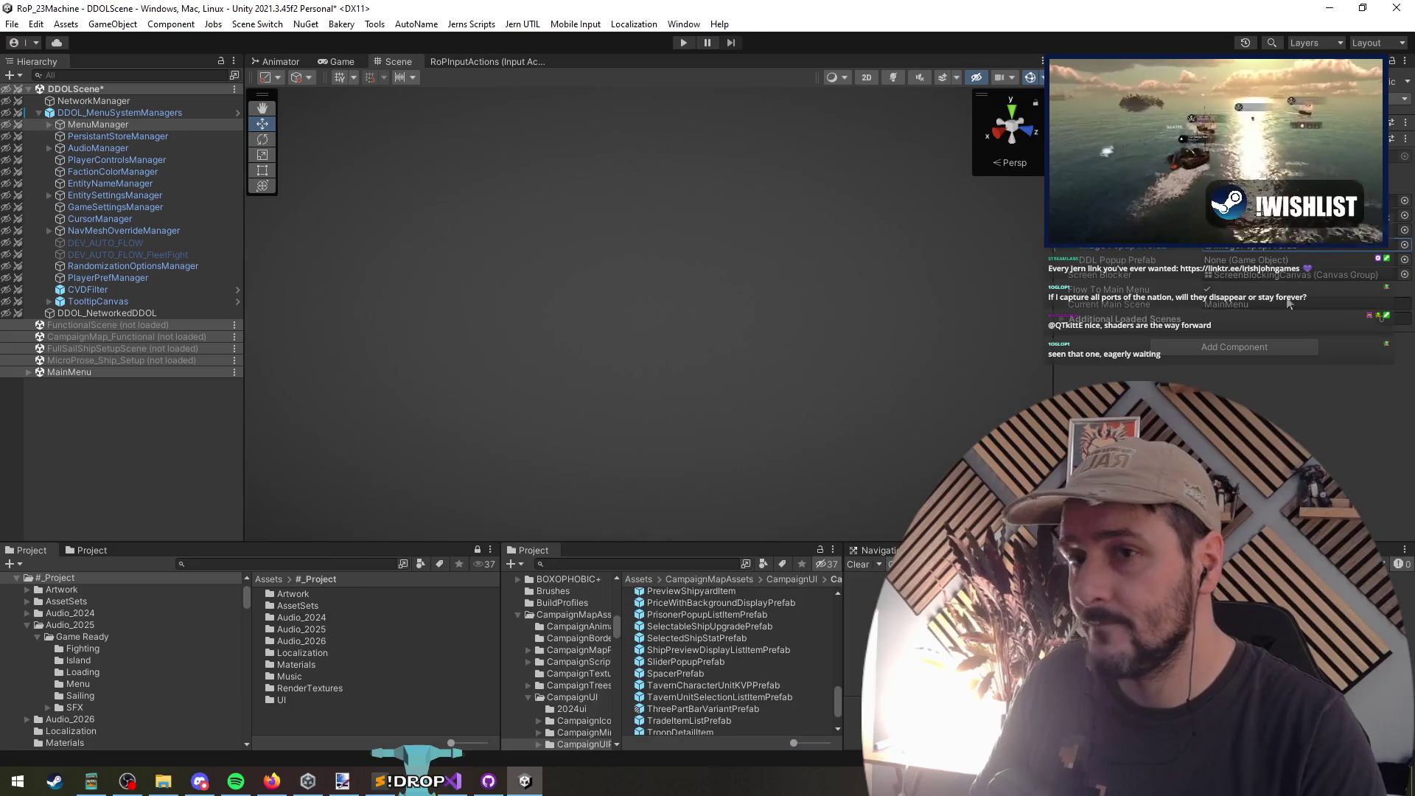
Step: Assign DropdownPopupPrefab to the DDL Popup Prefab field and start Play mode
{"action": "left_click", "coordinate": [1404, 259]}
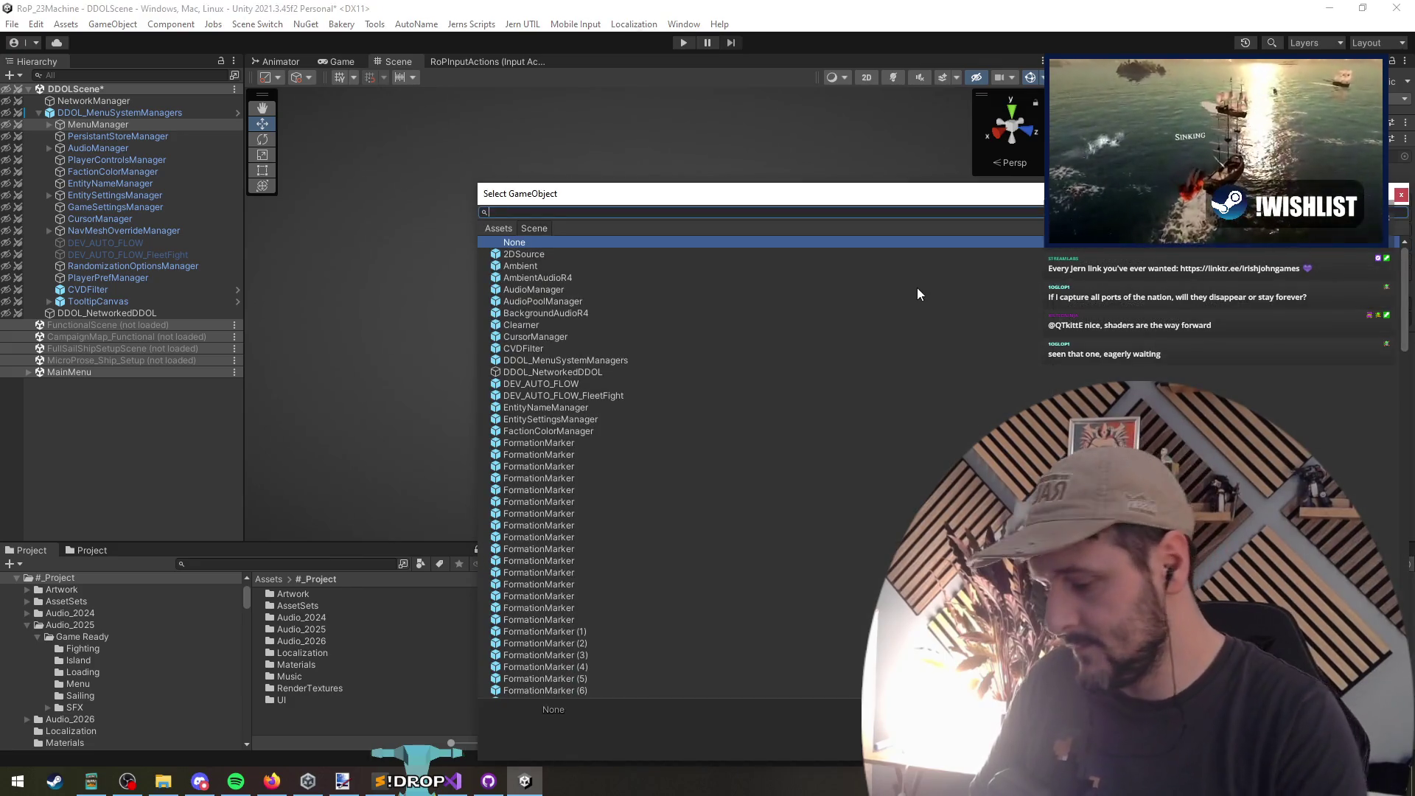
{"action": "type", "text": "dropdown pop"}
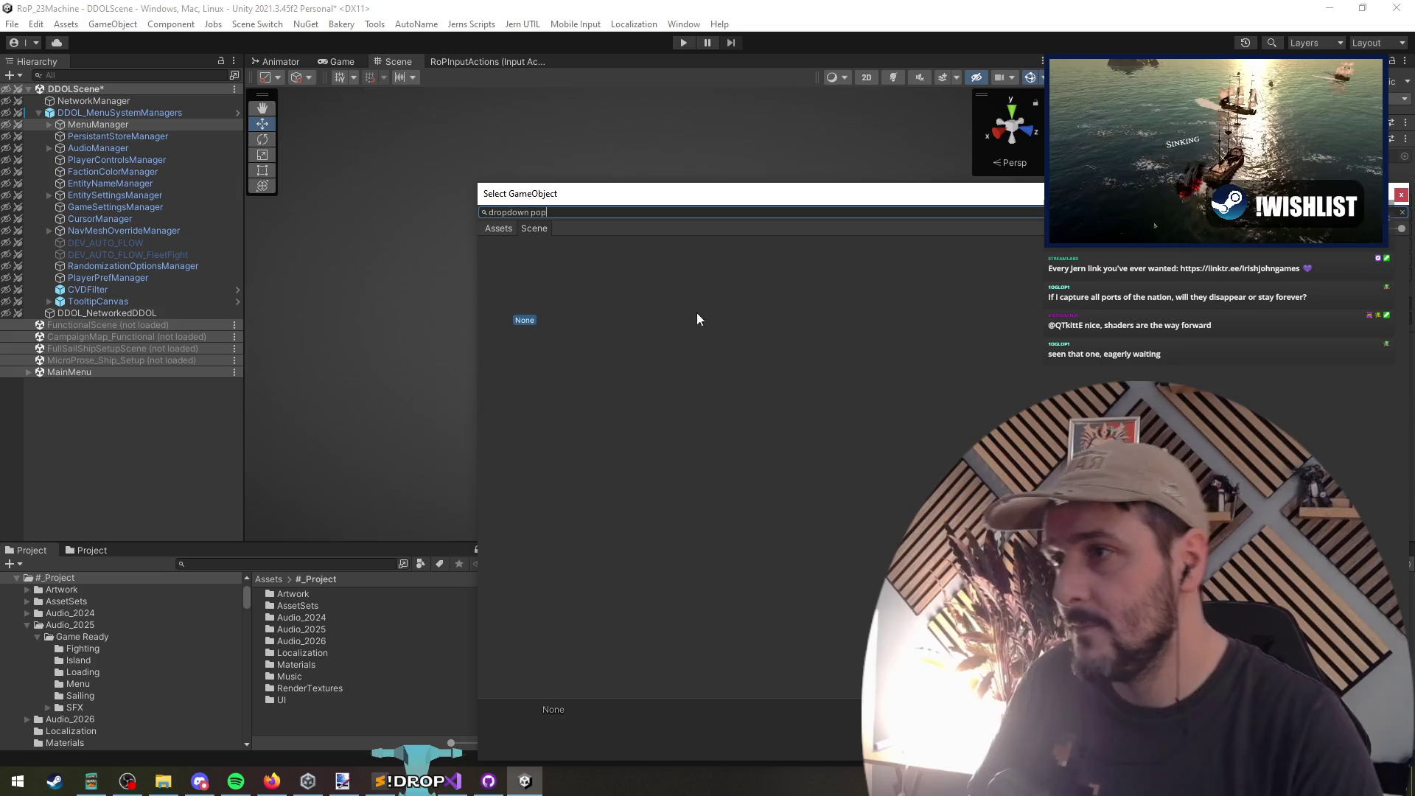
{"action": "double_click", "coordinate": [599, 288]}
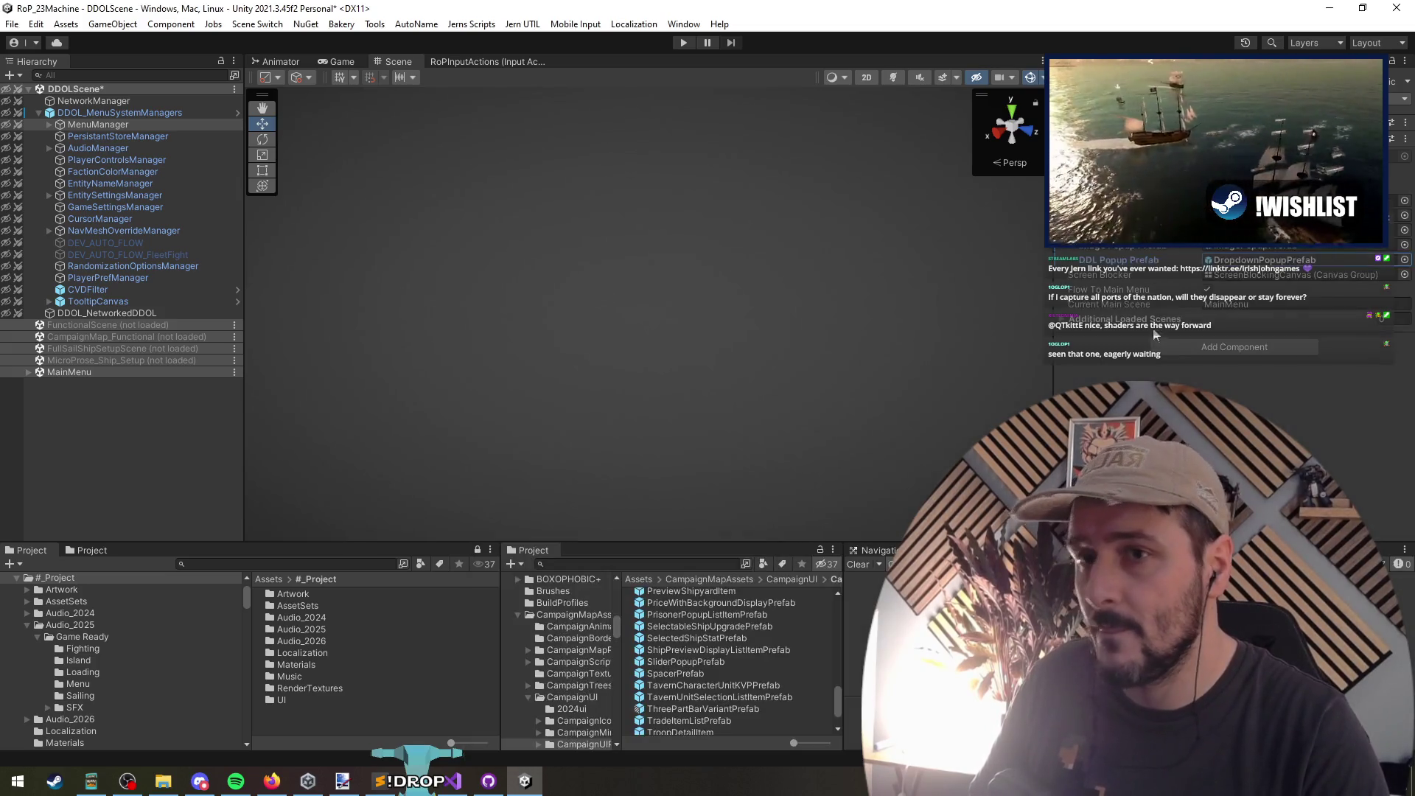
{"action": "left_click", "coordinate": [38, 112]}
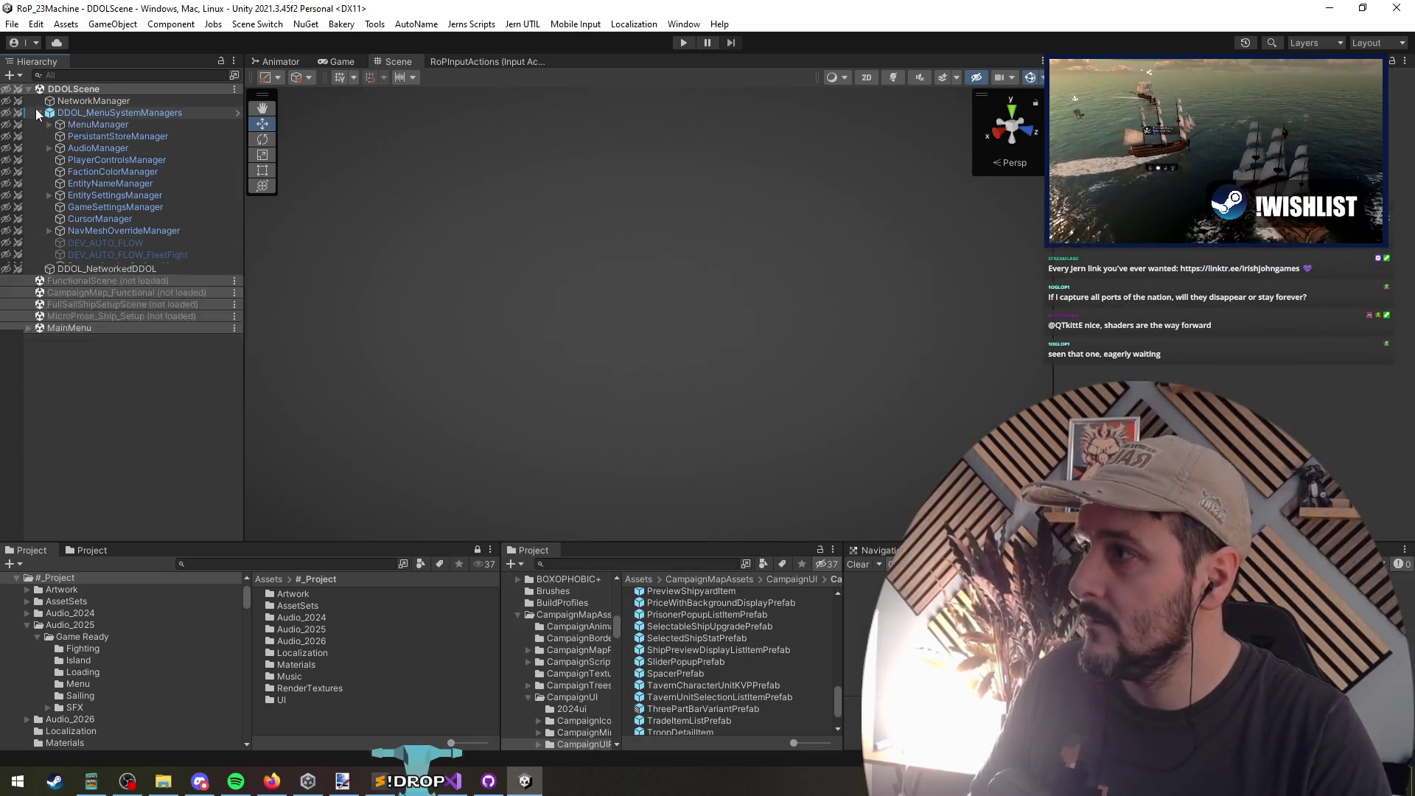
{"action": "left_click", "coordinate": [684, 43]}
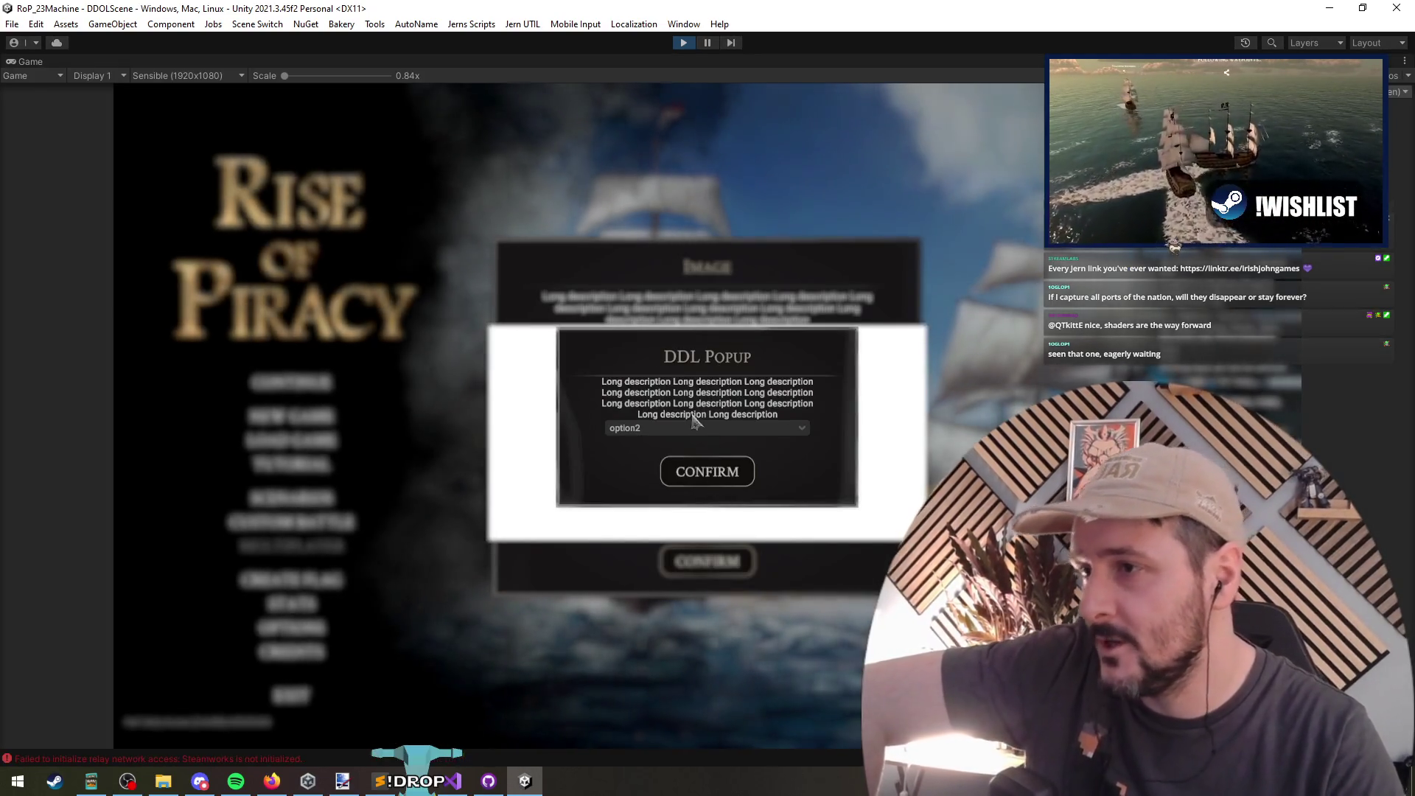
Step: Check the three Console errors, dismiss the Testing Two, Image and DDL popups, then stop Play mode
{"action": "left_click", "coordinate": [250, 763]}
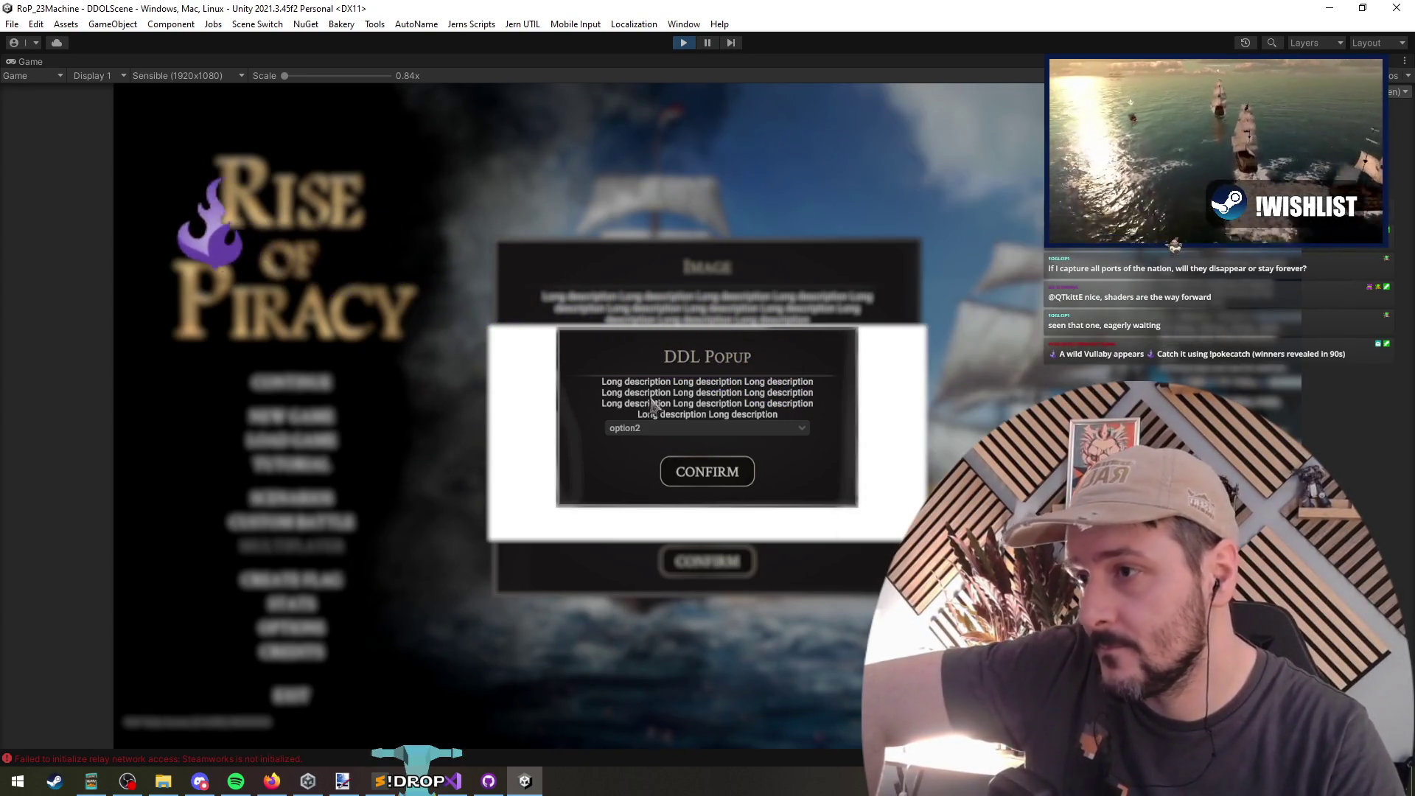
{"action": "key", "text": "Return"}
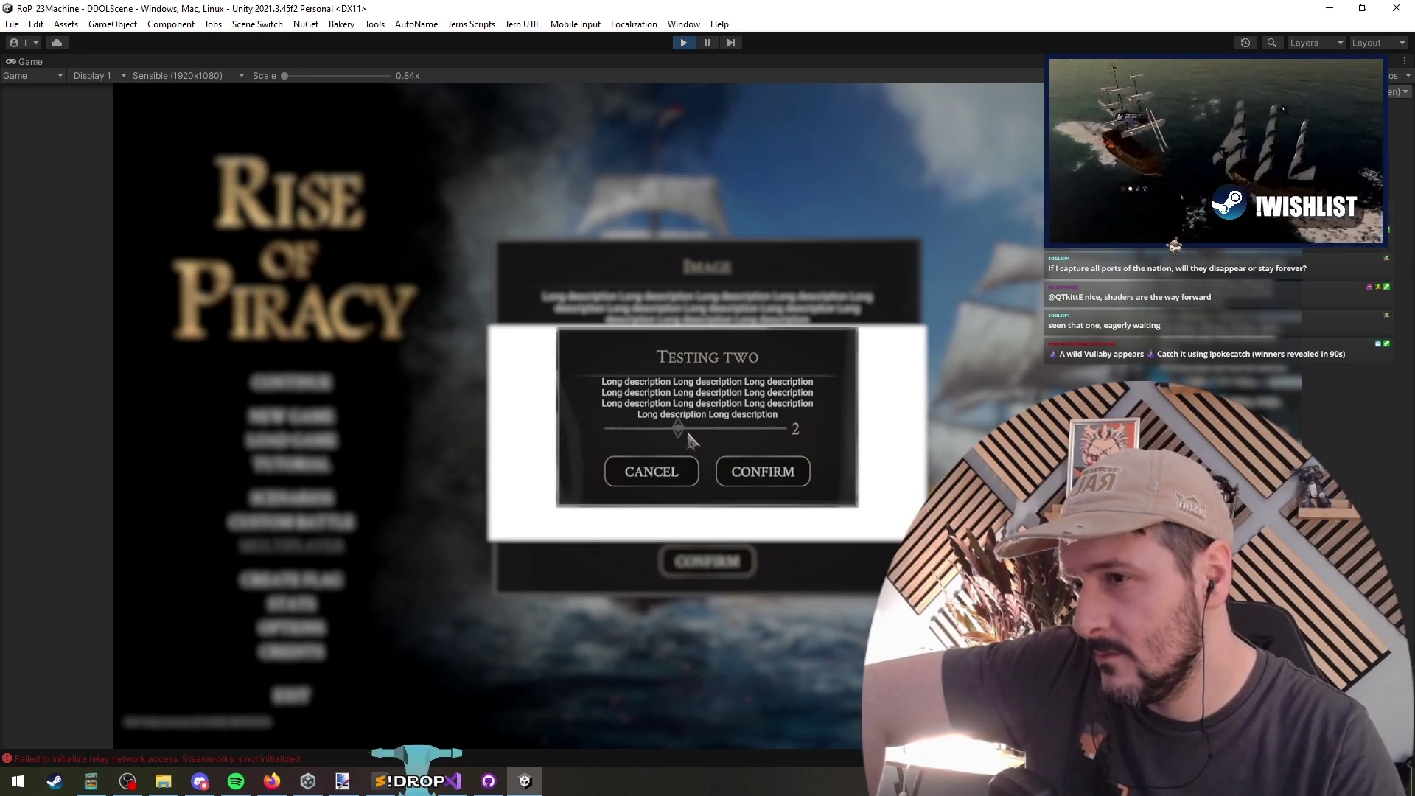
{"action": "left_click", "coordinate": [639, 477]}
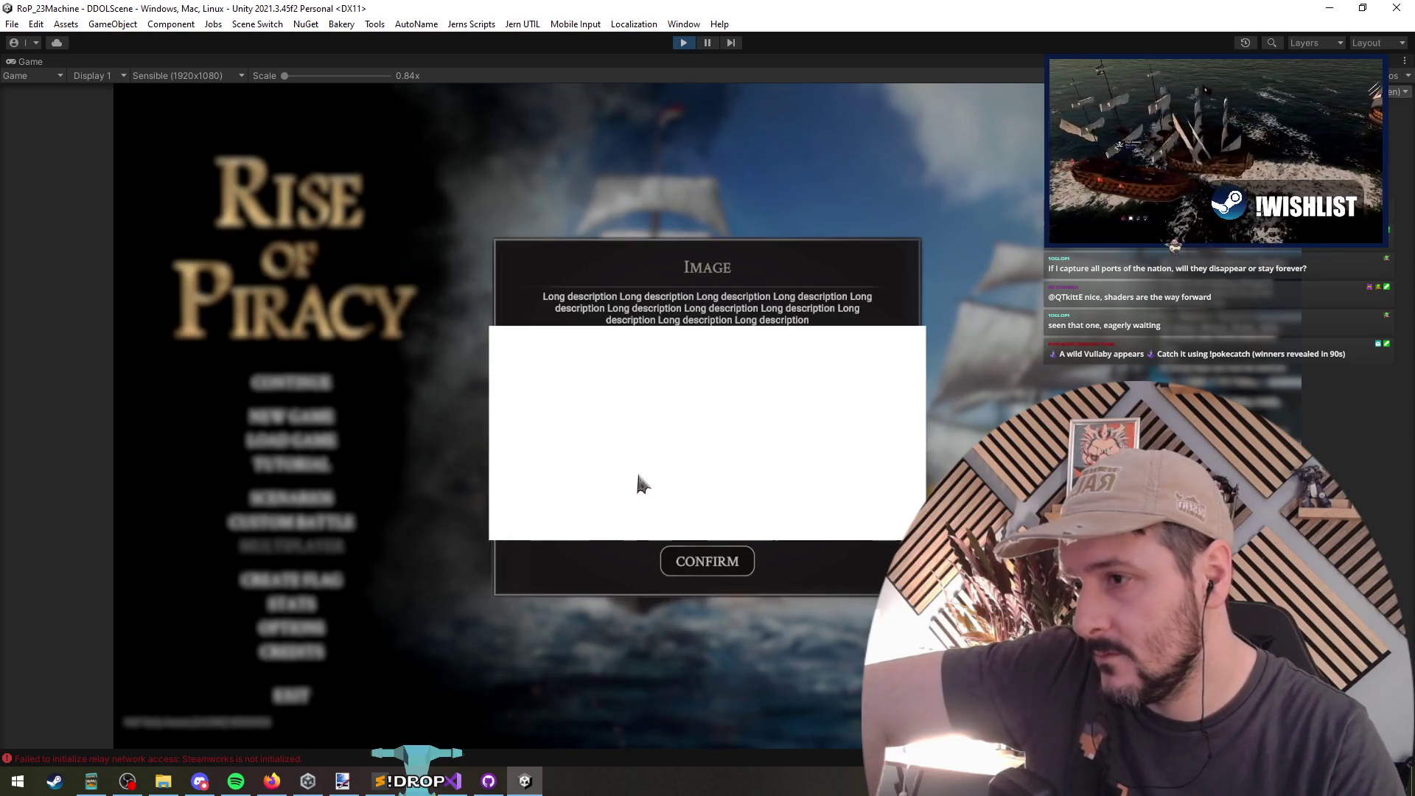
{"action": "left_click", "coordinate": [706, 572]}
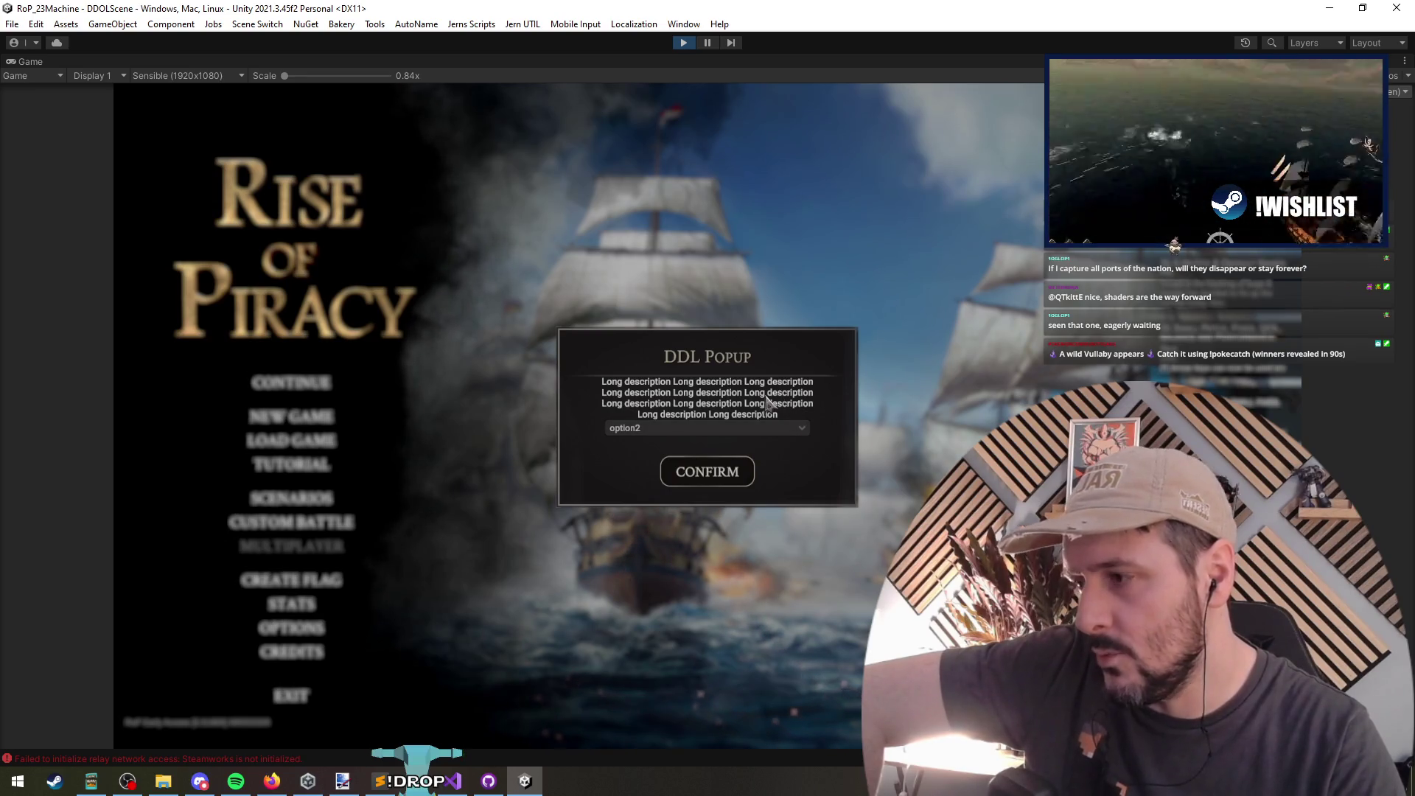
{"action": "left_click", "coordinate": [700, 479]}
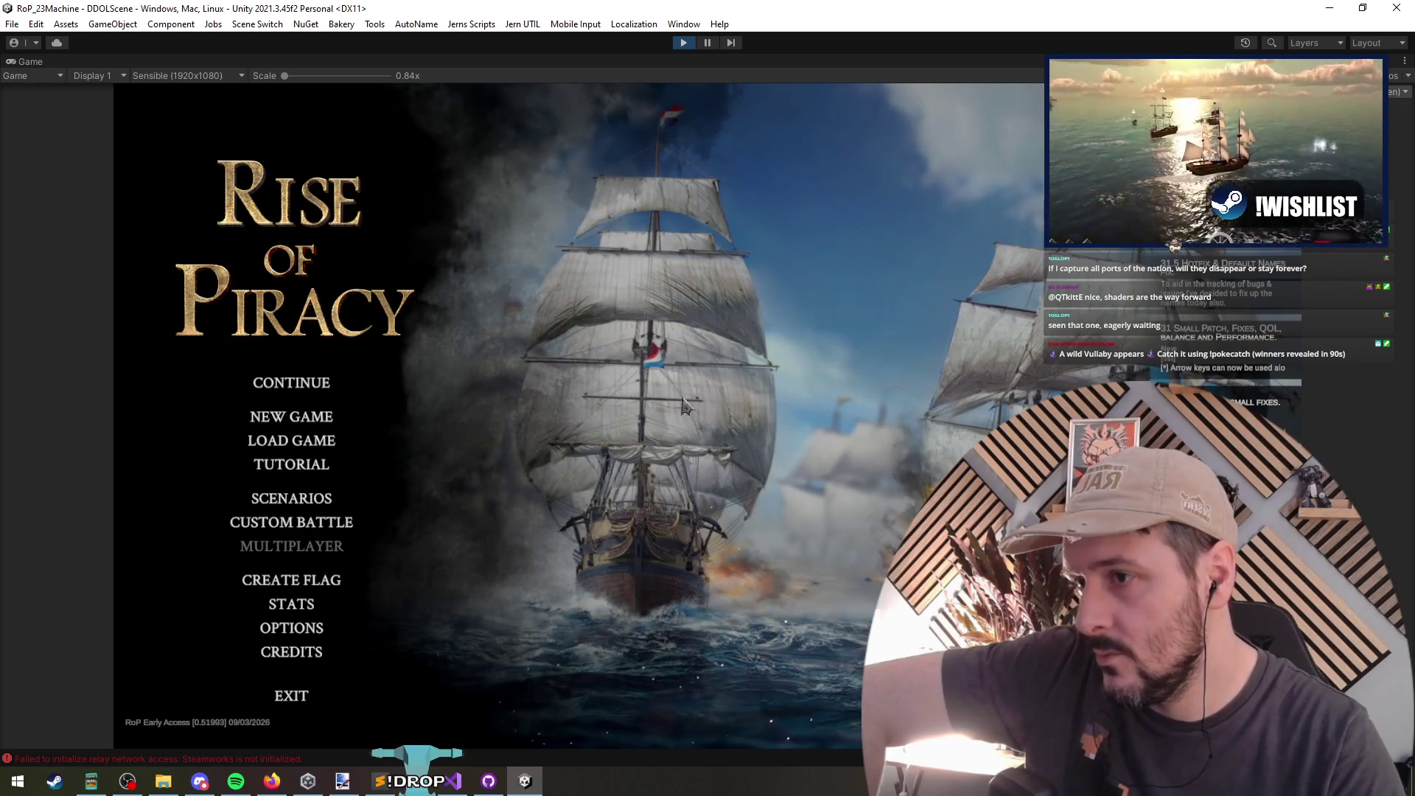
{"action": "left_click", "coordinate": [683, 42]}
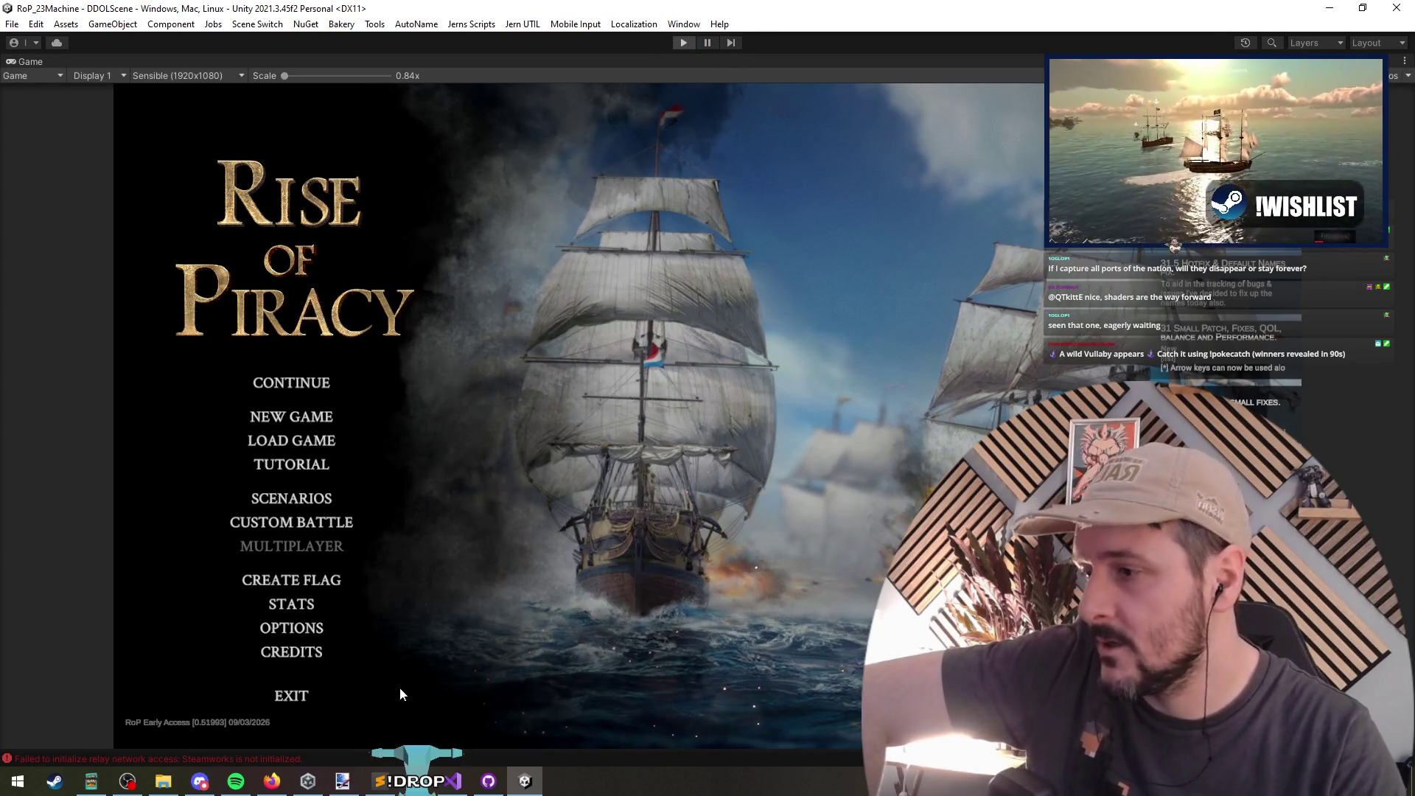
{"action": "key", "text": "alt+Tab"}
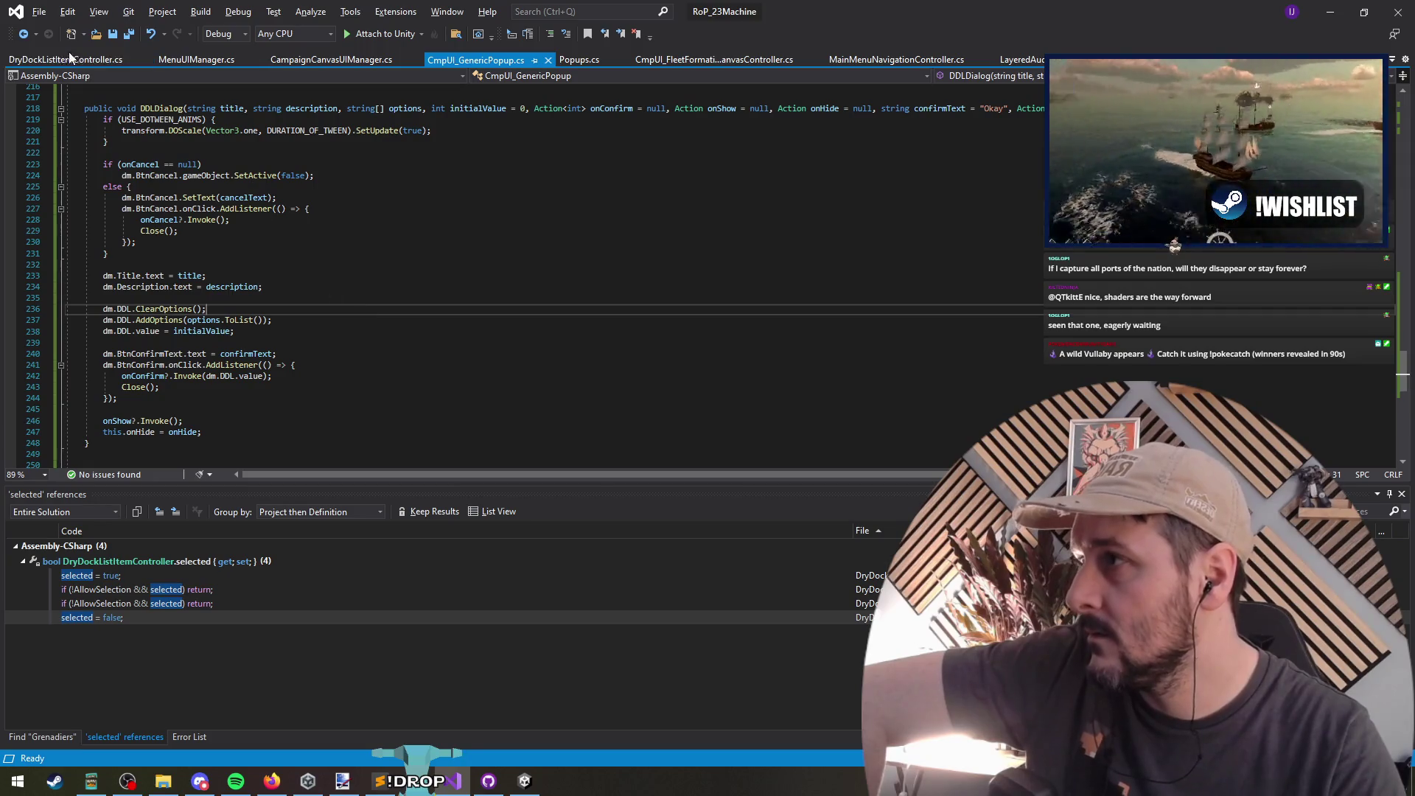
Step: Minimize and restore Visual Studio, then place the caret around lines 237–239 of DDLDialog
{"action": "left_click", "coordinate": [1331, 9]}
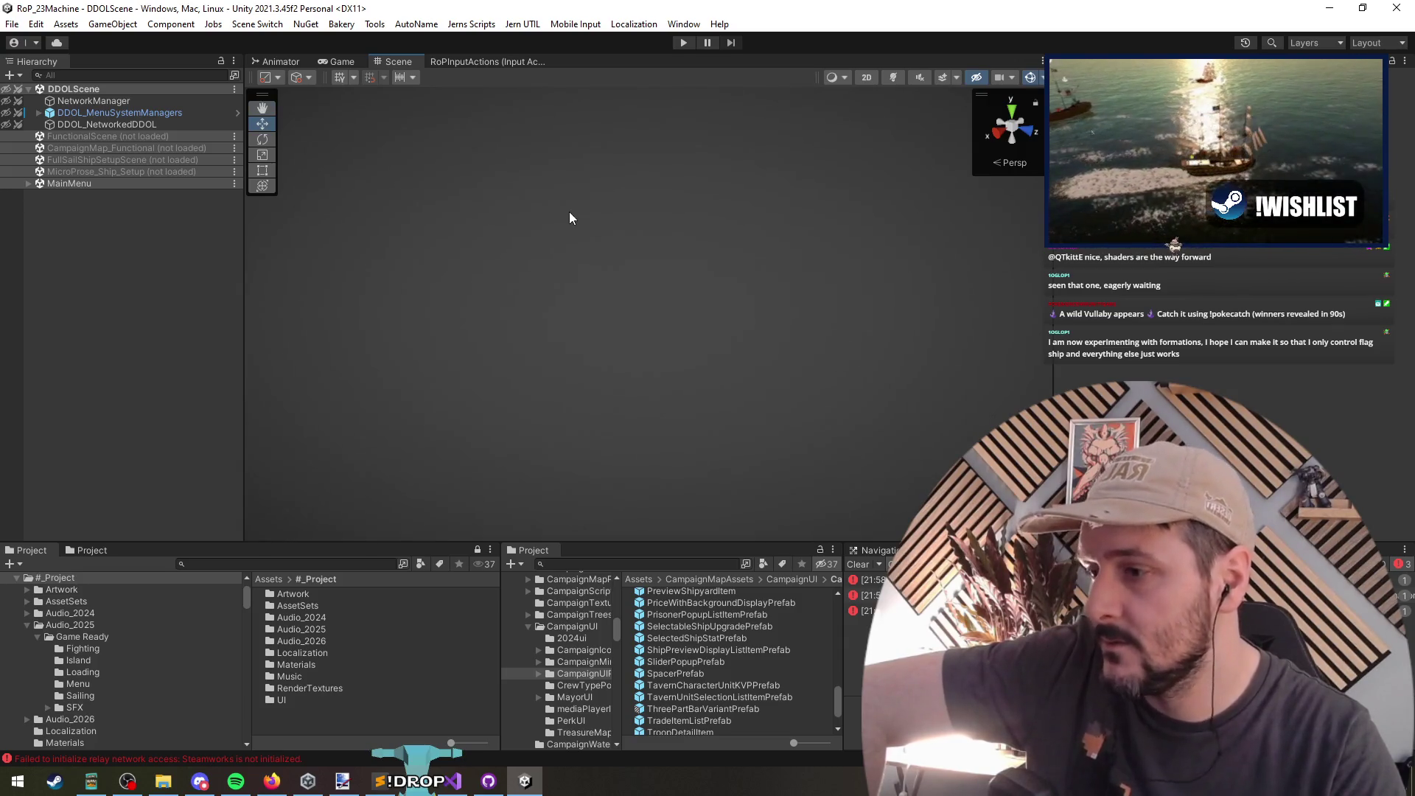
{"action": "left_click", "coordinate": [452, 781]}
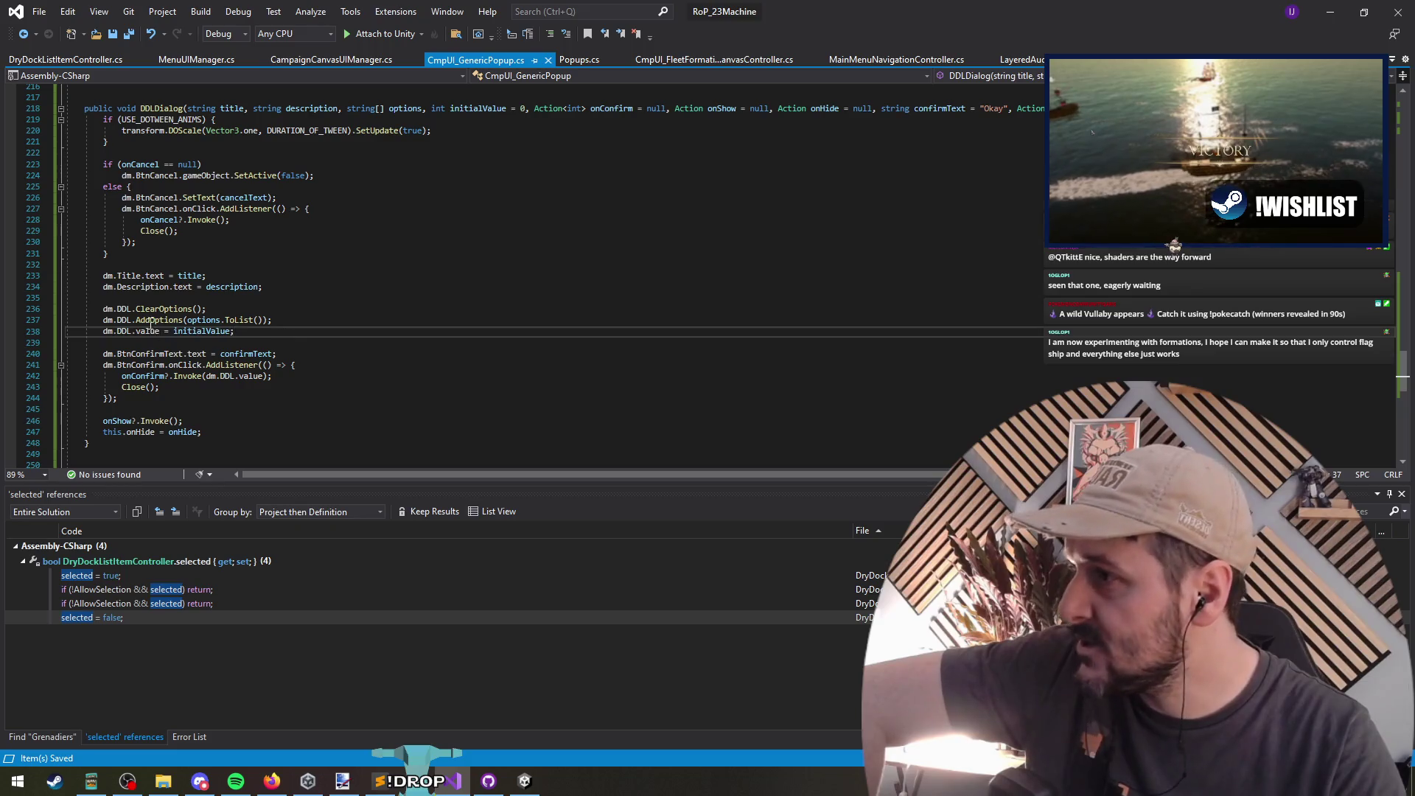
{"action": "left_click", "coordinate": [123, 321]}
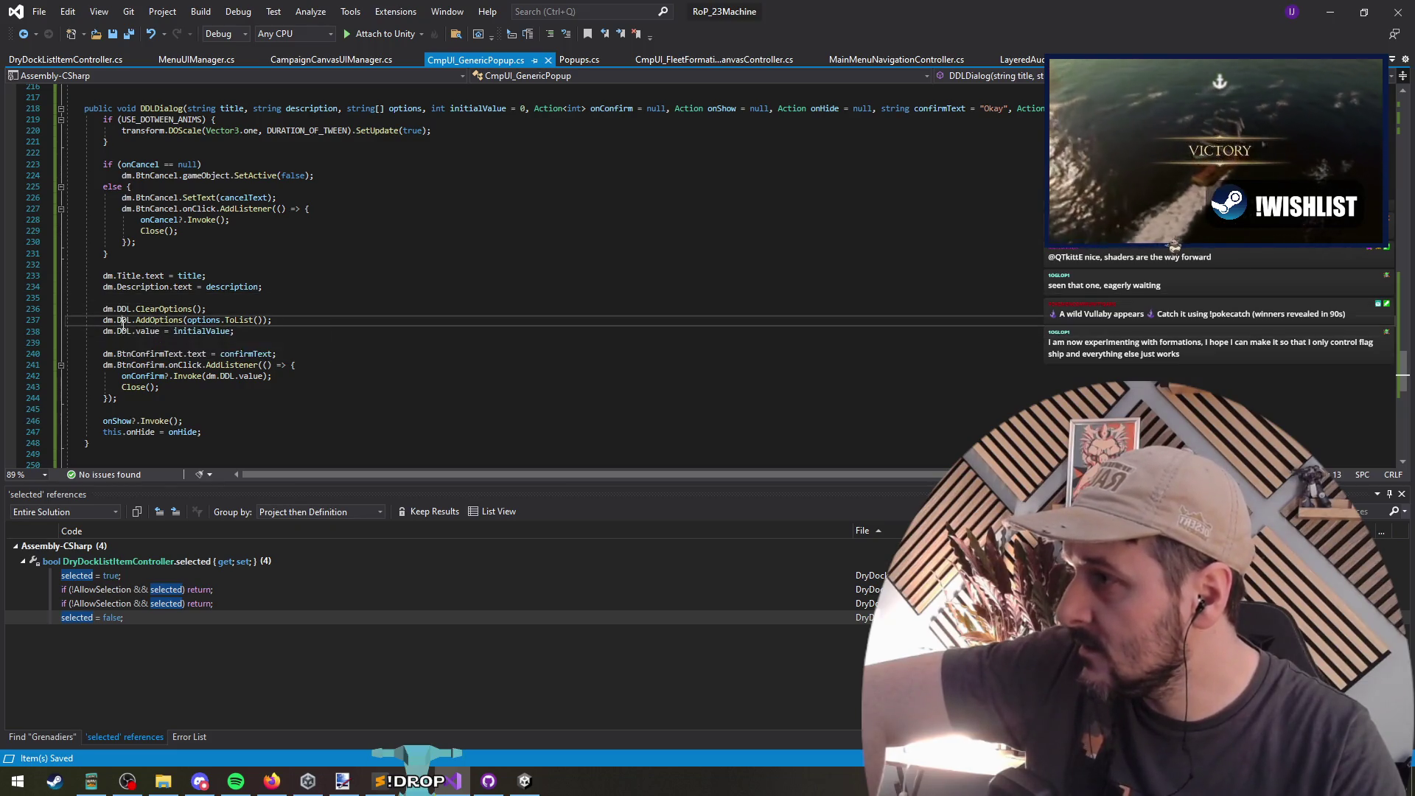
{"action": "left_click", "coordinate": [123, 343]}
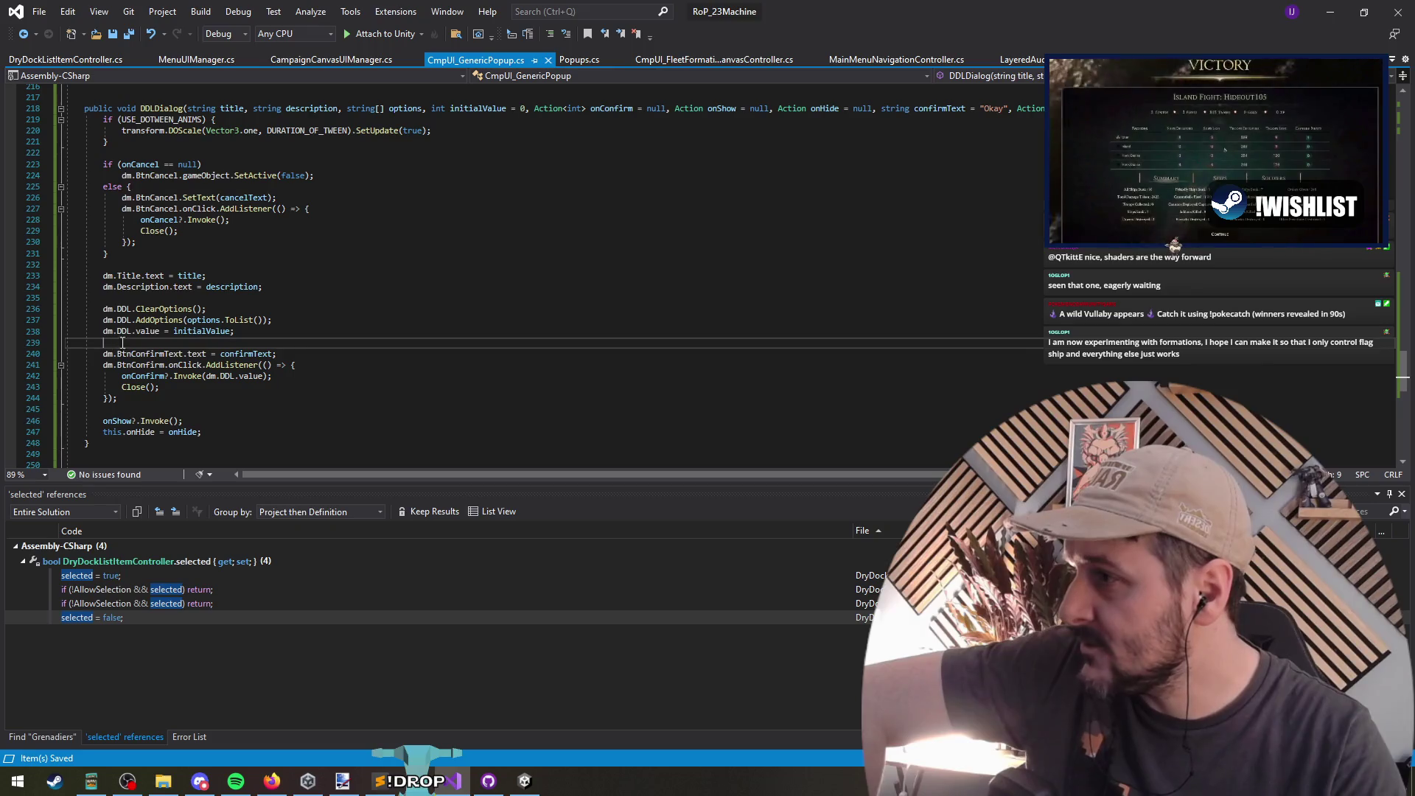
{"action": "left_click", "coordinate": [400, 347]}
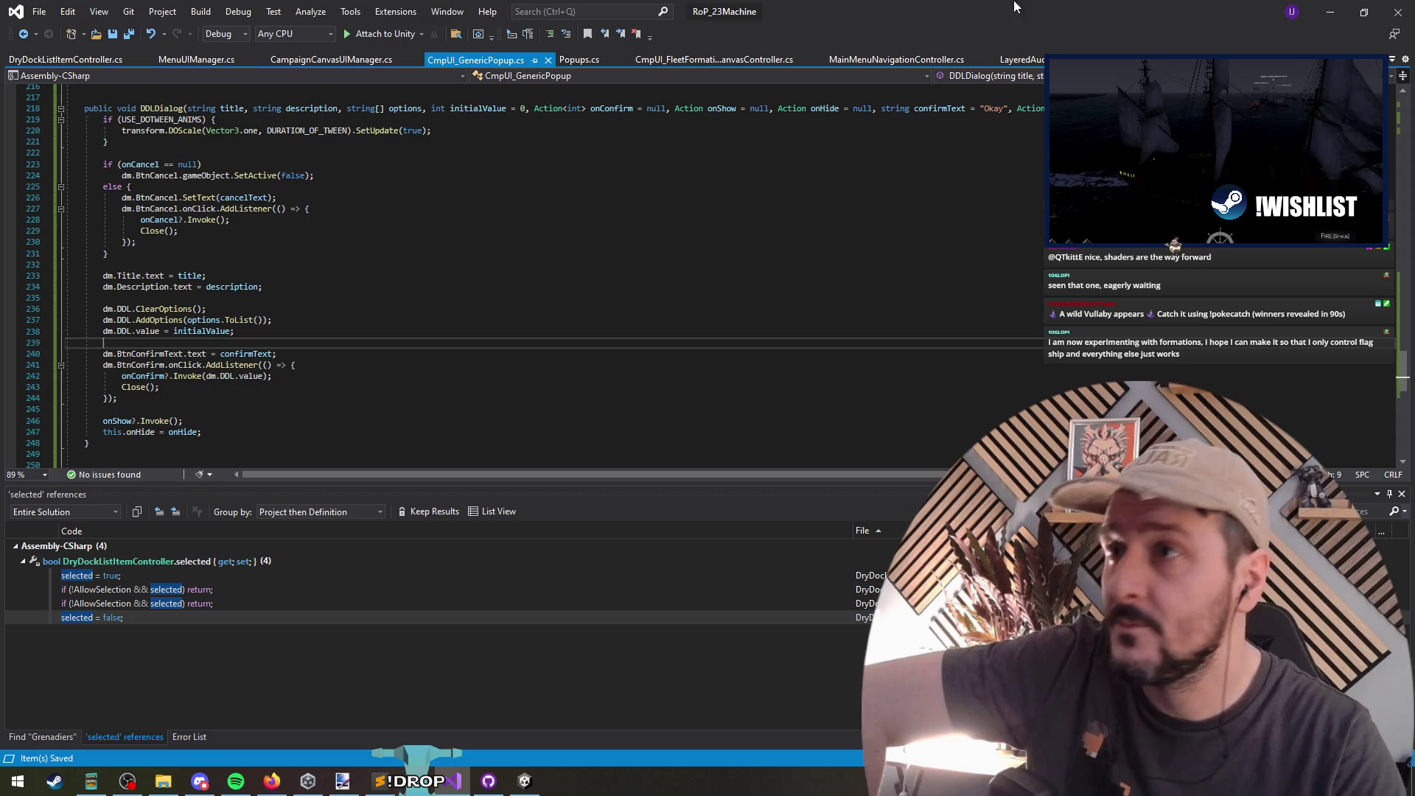
Step: Drag the Testing Two slider to 3 in Play mode, then return to Visual Studio
{"action": "left_click", "coordinate": [1329, 8]}
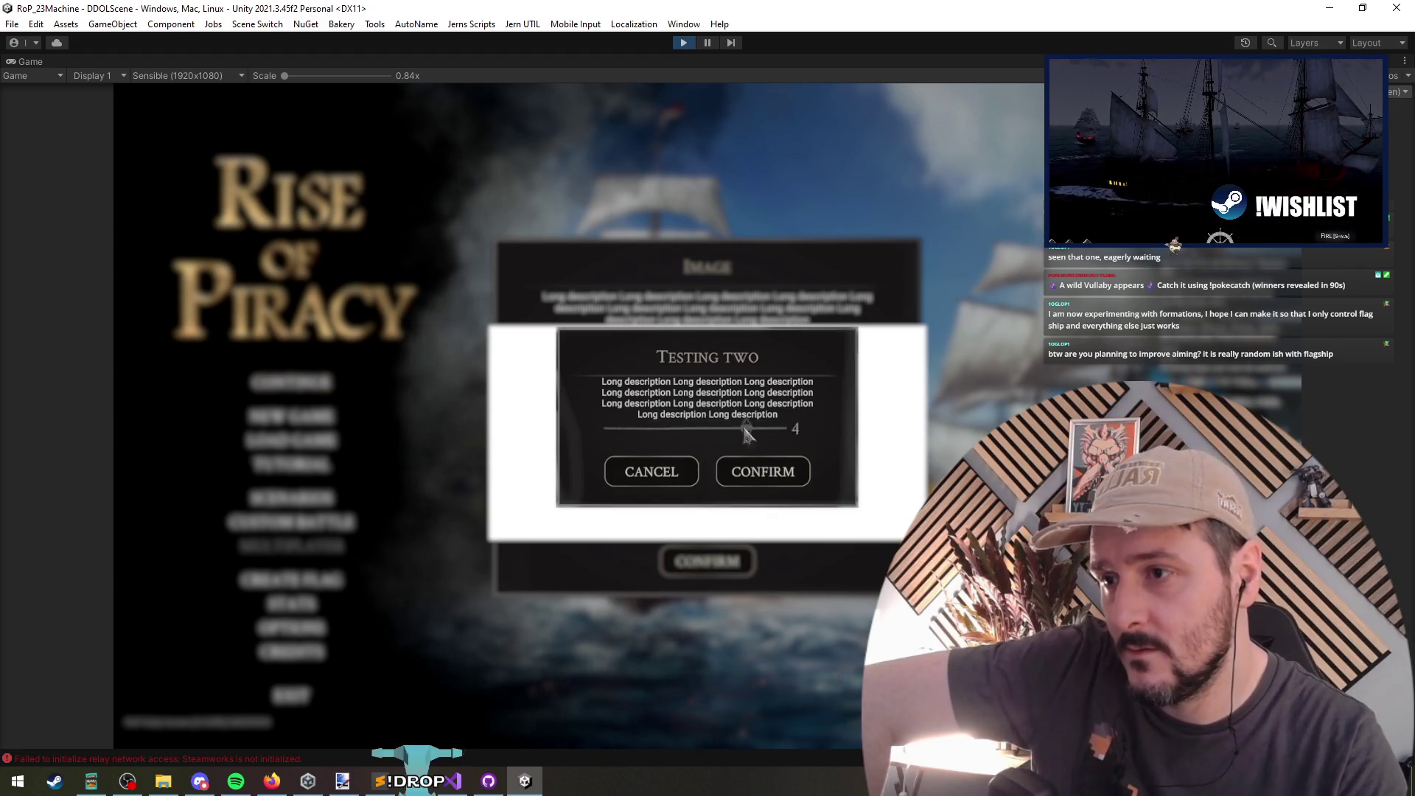
{"action": "left_click_drag", "start_coordinate": [638, 436], "coordinate": [707, 442]}
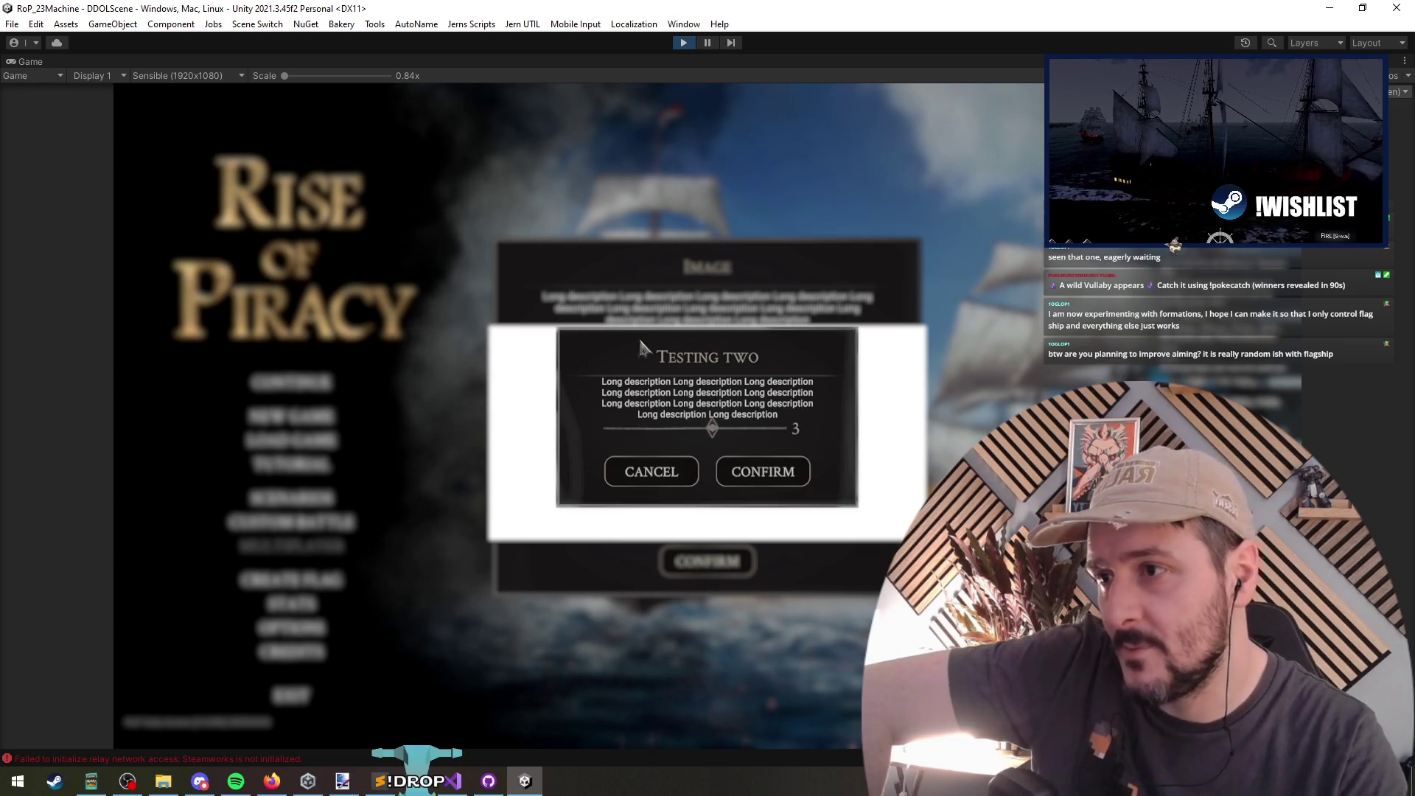
{"action": "left_click", "coordinate": [452, 781]}
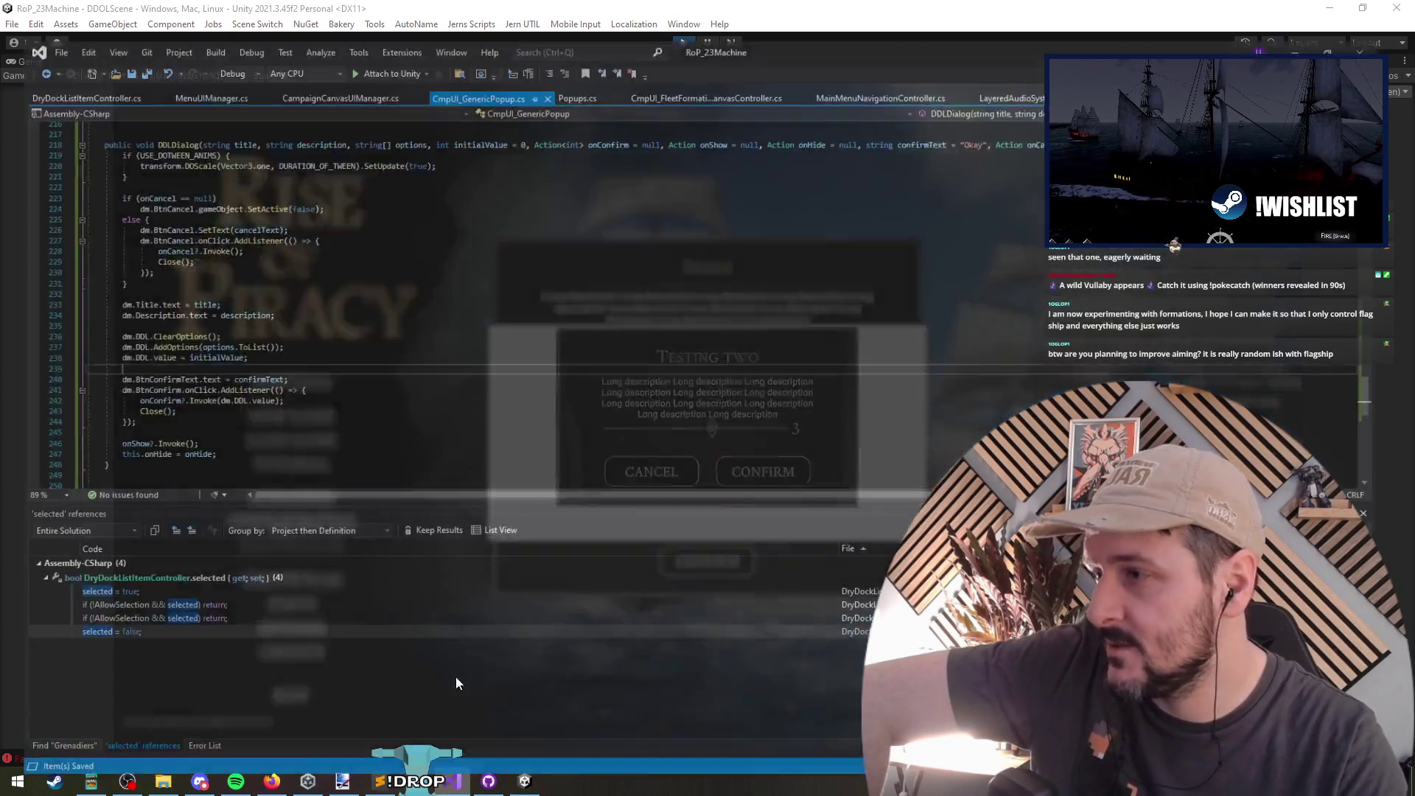
Step: Comment out the ShowSliderDialog call block in MainMenuNavigationController.cs
{"action": "key", "text": "ctrl+Tab"}
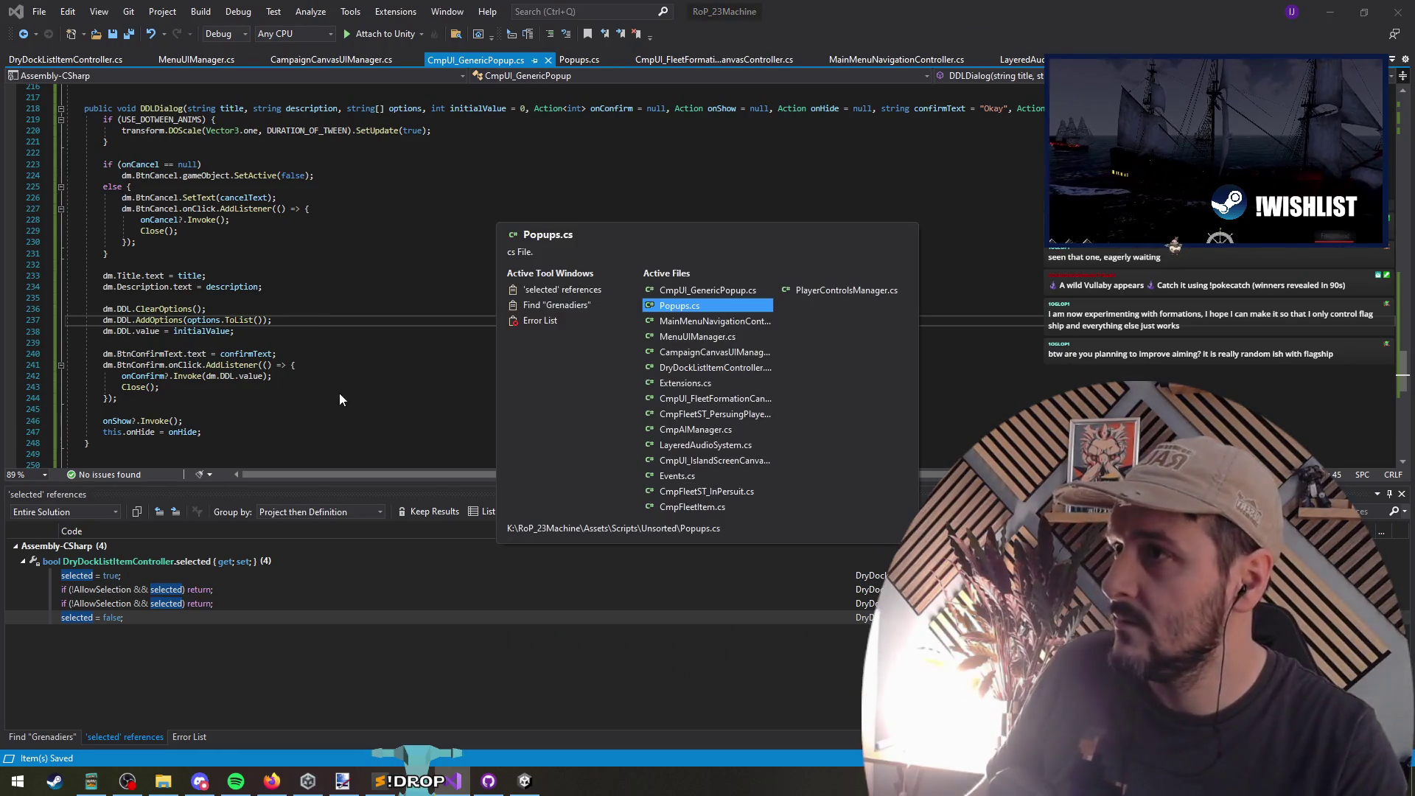
{"action": "key", "text": "ctrl+Tab"}
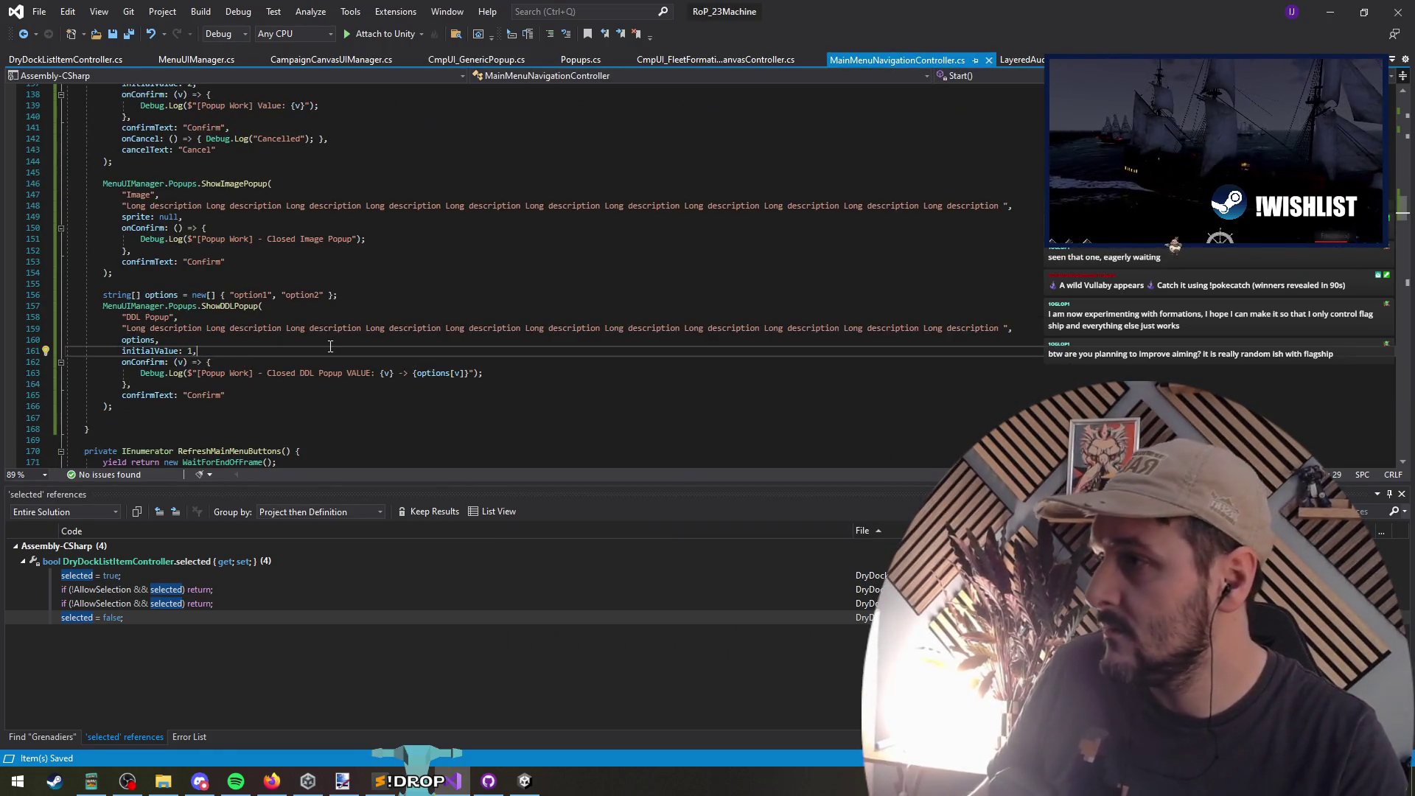
{"action": "scroll", "coordinate": [402, 360], "scroll_direction": "up", "scroll_amount": 4}
{"action": "left_click_drag", "start_coordinate": [190, 154], "coordinate": [218, 305]}
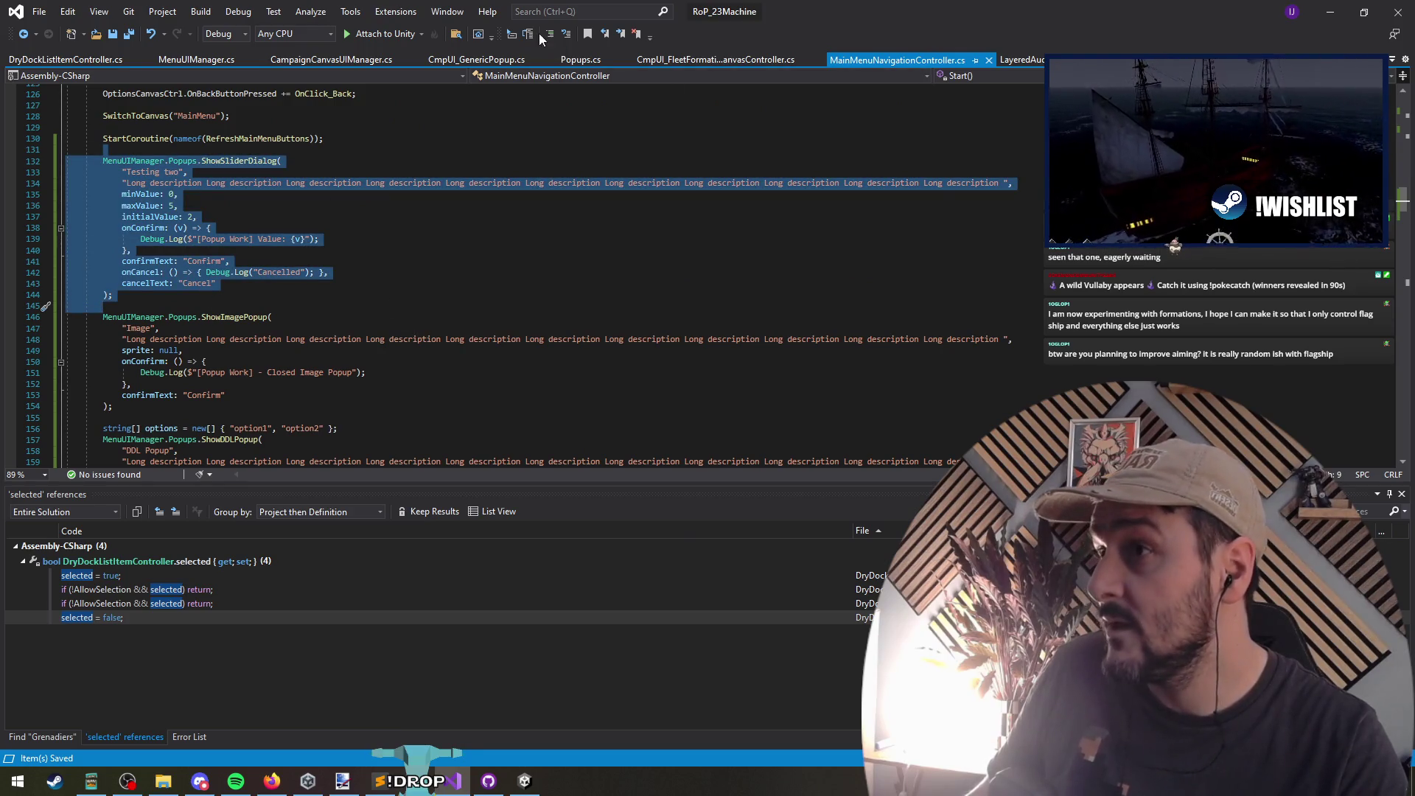
{"action": "key", "text": "ctrl+k"}
{"action": "key", "text": "ctrl+c"}
{"action": "scroll", "coordinate": [289, 214], "scroll_direction": "down", "scroll_amount": 4}
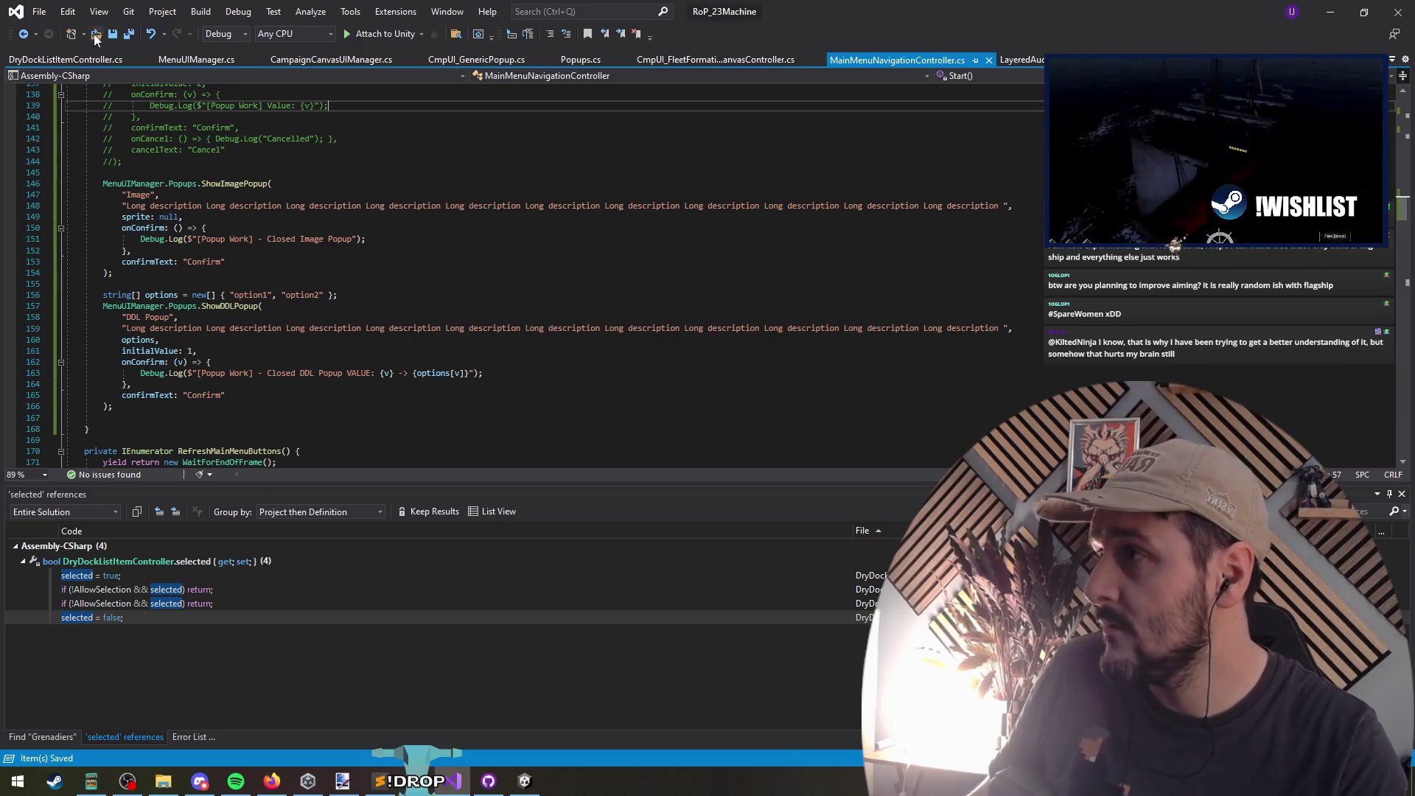
Step: Replay the game in Unity, confirm the Image popup, and pause on the DDL Popup
{"action": "key", "text": "alt+Tab"}
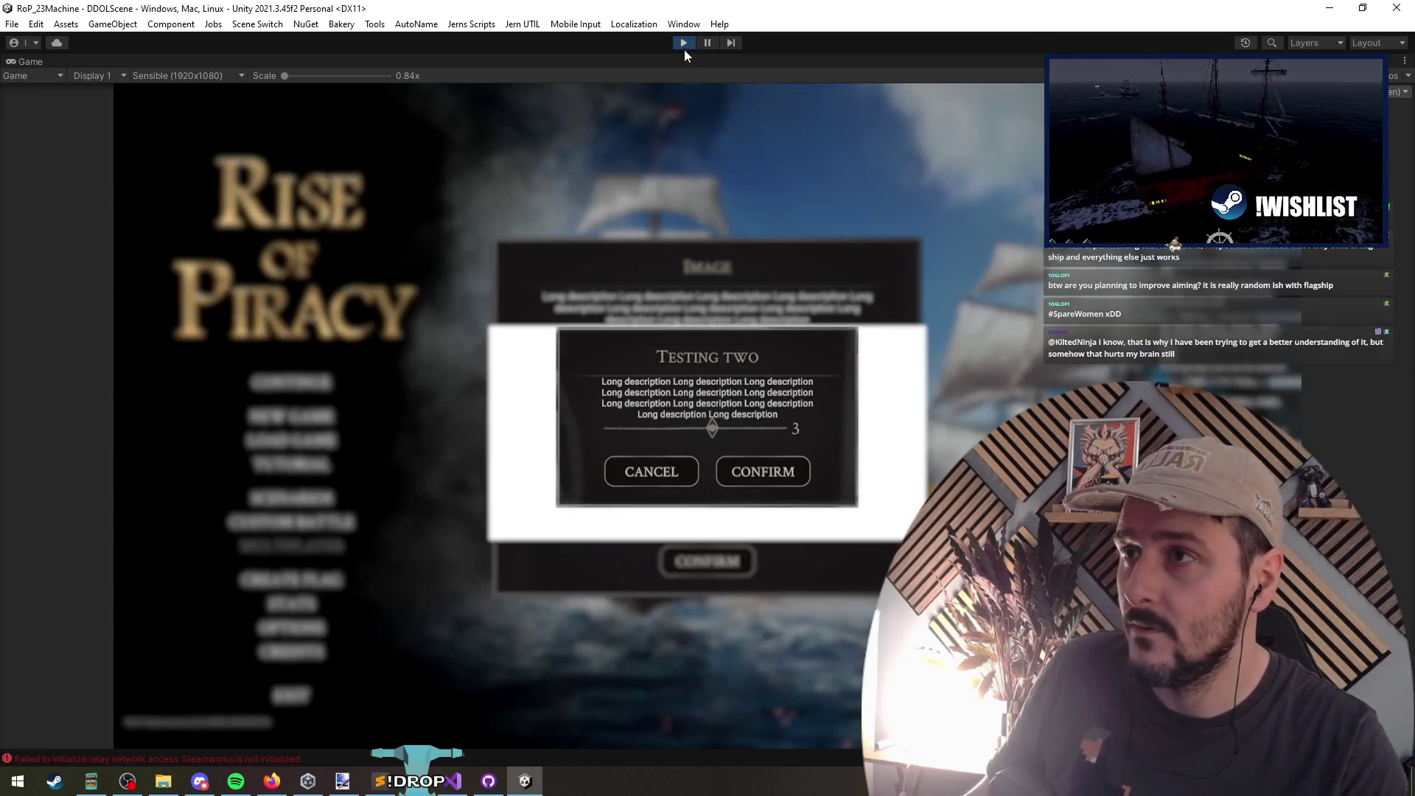
{"action": "left_click", "coordinate": [684, 46]}
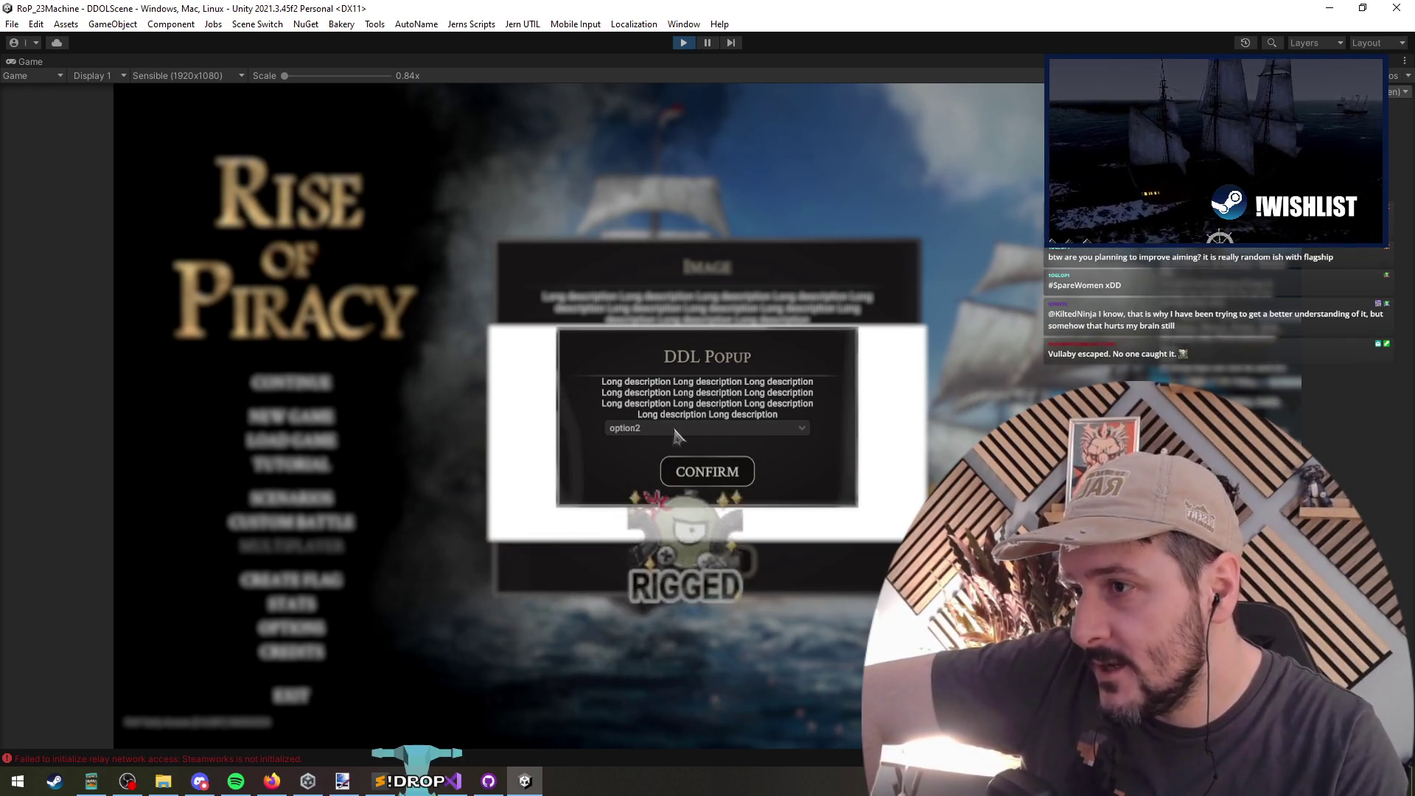
{"action": "key", "text": "Escape"}
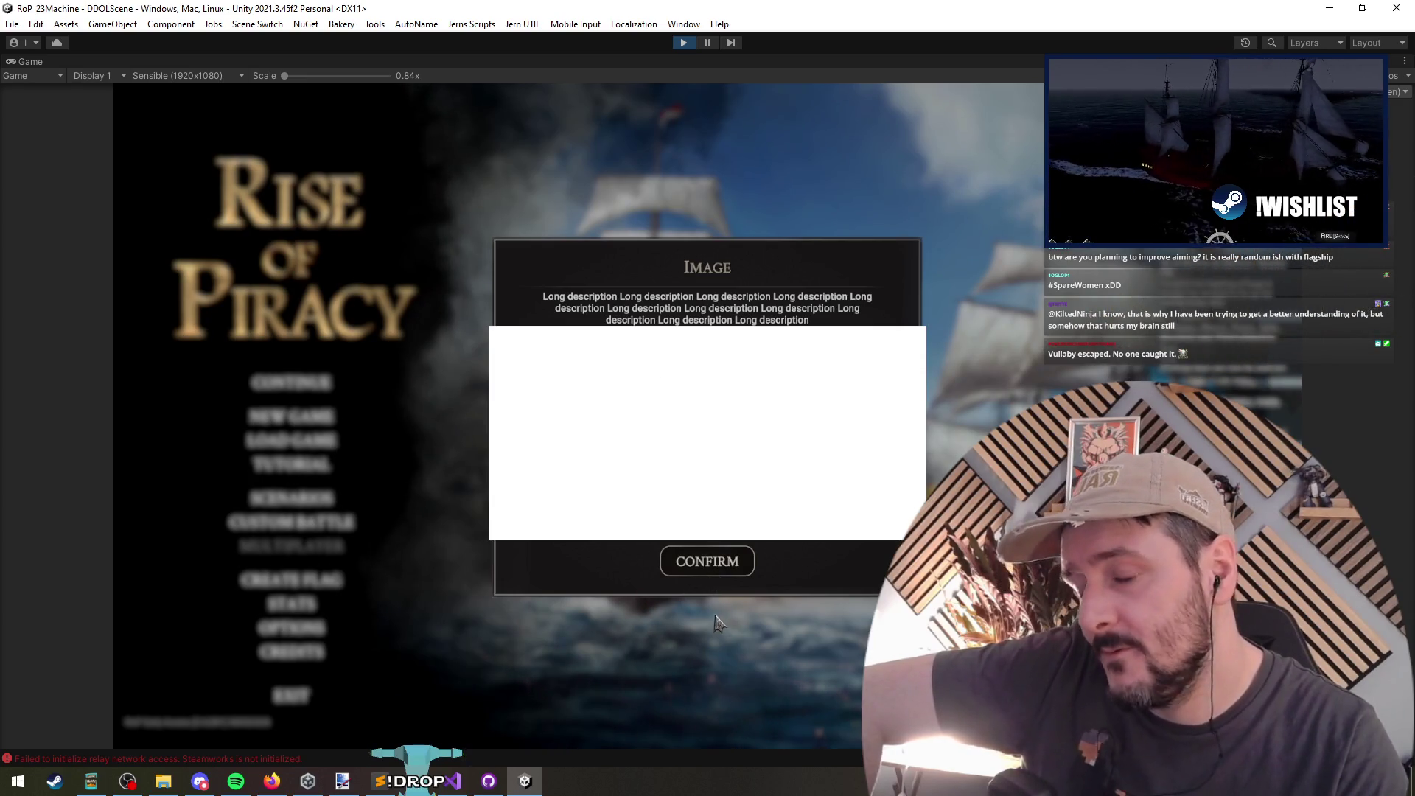
{"action": "left_click", "coordinate": [713, 558]}
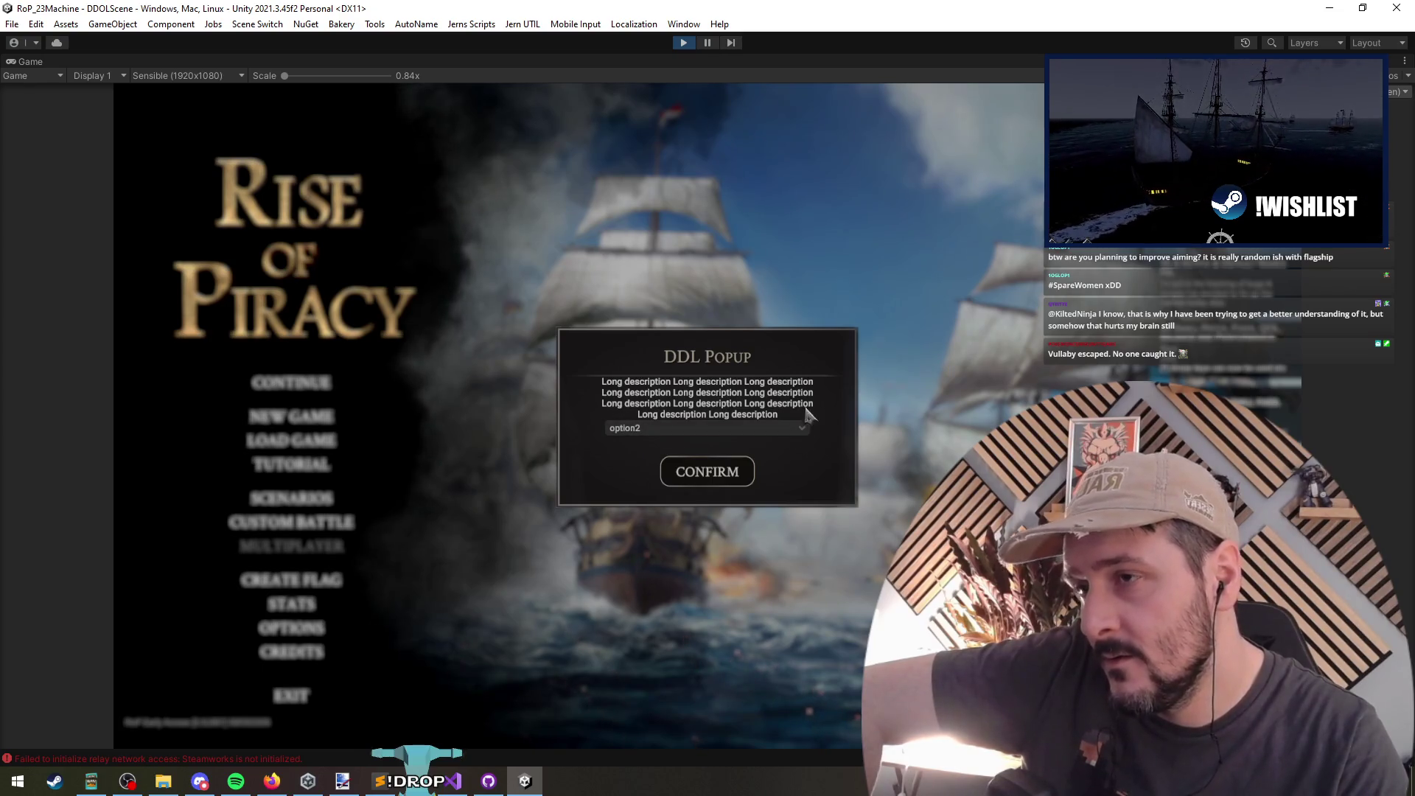
{"action": "left_click", "coordinate": [710, 44]}
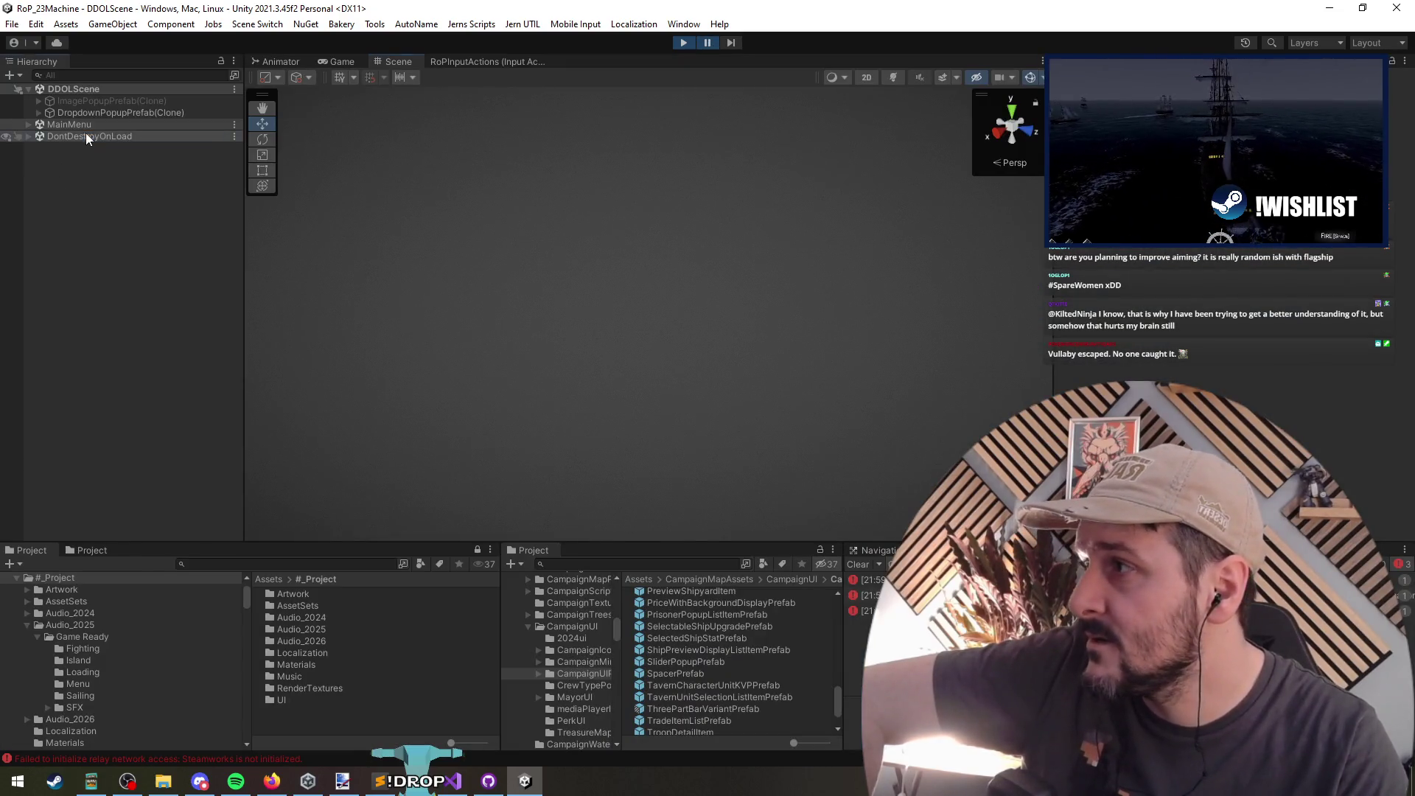
Step: Expand DropdownPopupPrefab(Clone) in the Hierarchy down to its DropdownStyled object
{"action": "left_click", "coordinate": [28, 135]}
{"action": "left_click", "coordinate": [28, 112]}
{"action": "left_click", "coordinate": [28, 124]}
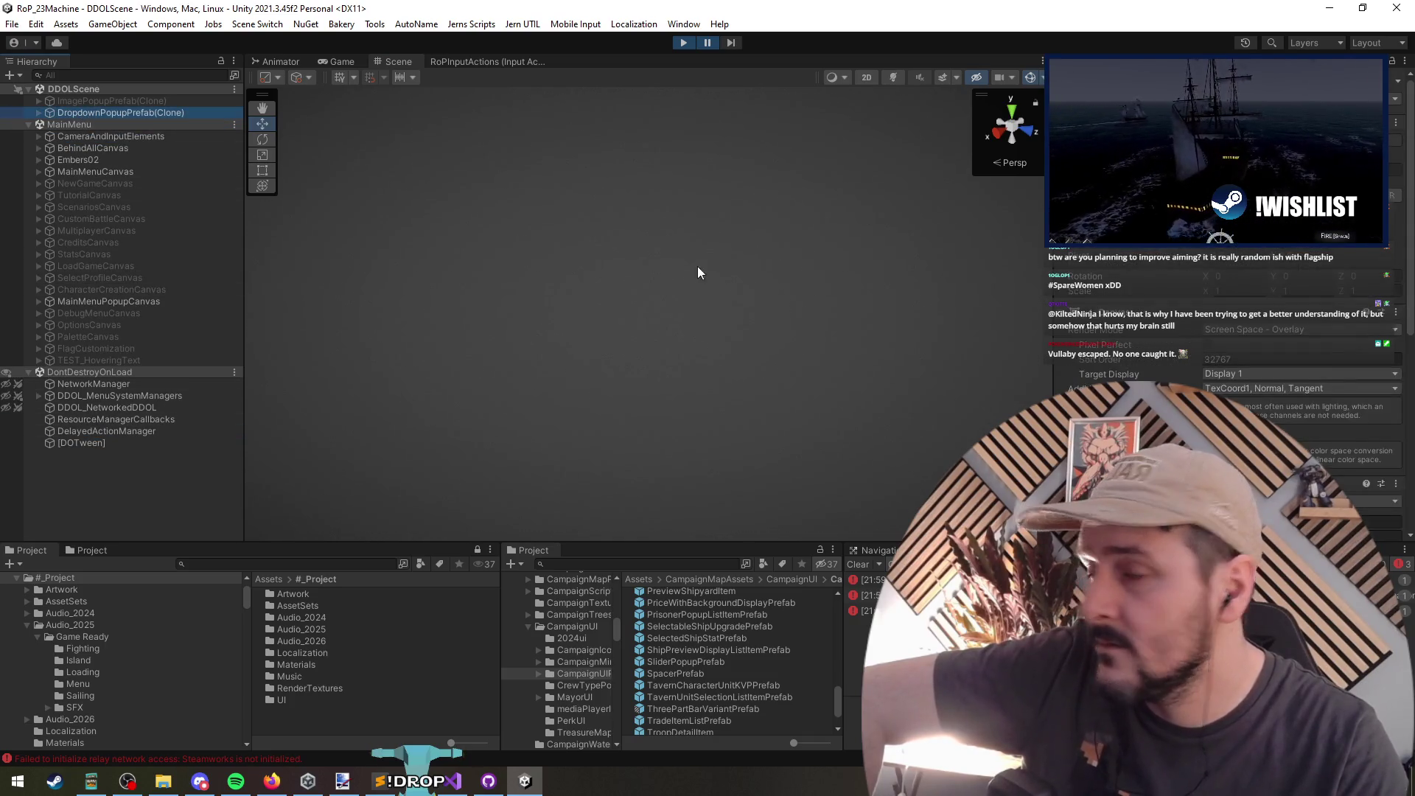
{"action": "key", "text": "Right"}
{"action": "key", "text": "Down"}
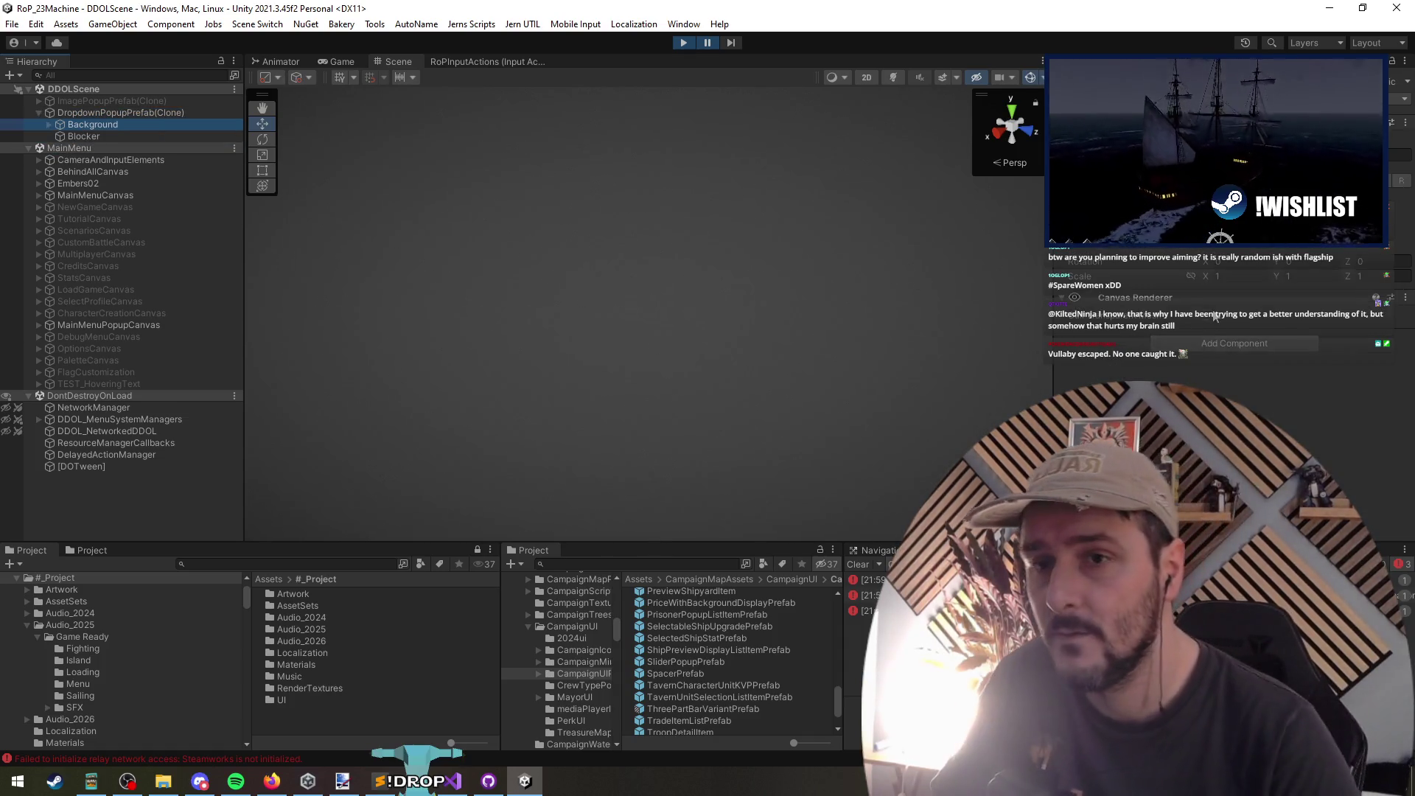
{"action": "key", "text": "Up"}
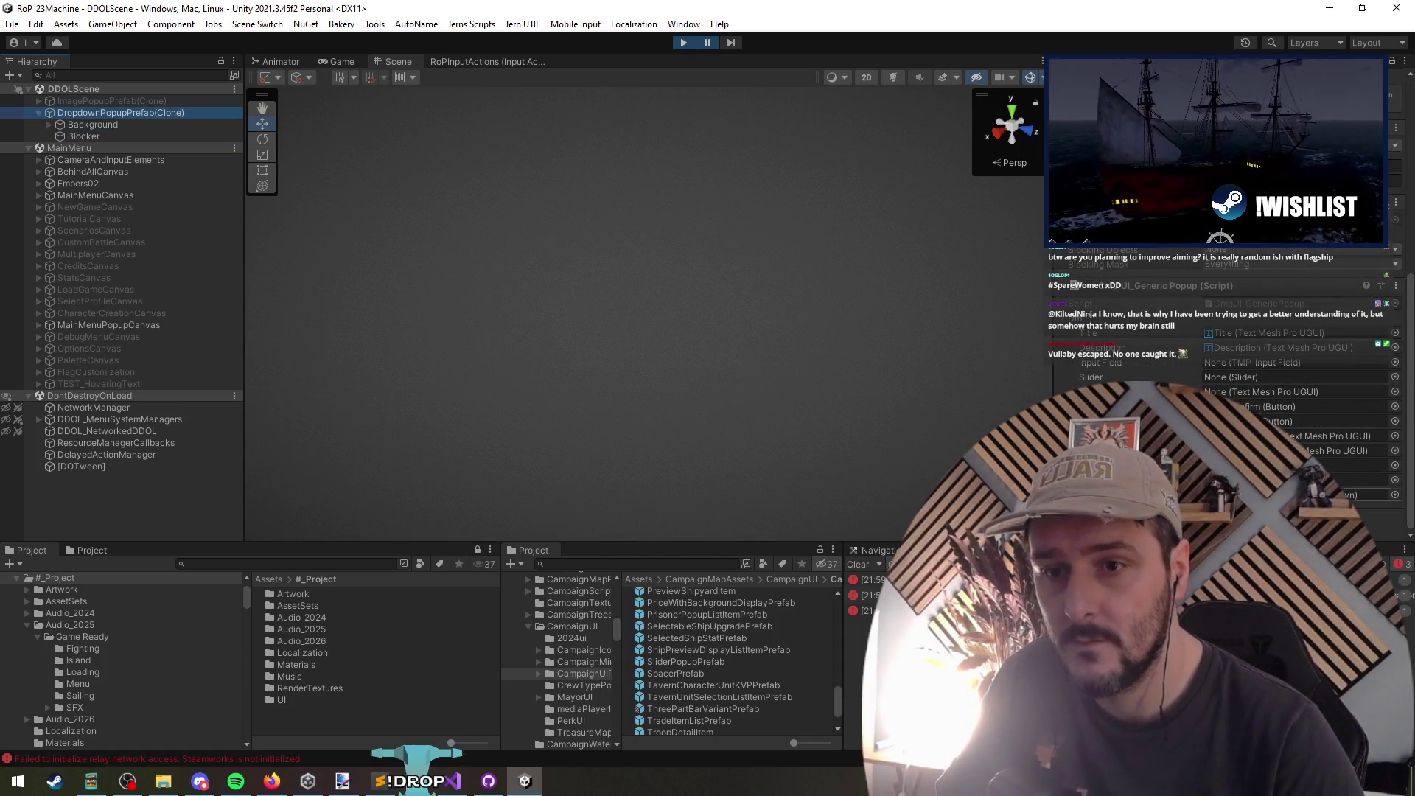
{"action": "key", "text": "alt+Right"}
{"action": "left_click", "coordinate": [126, 206]}
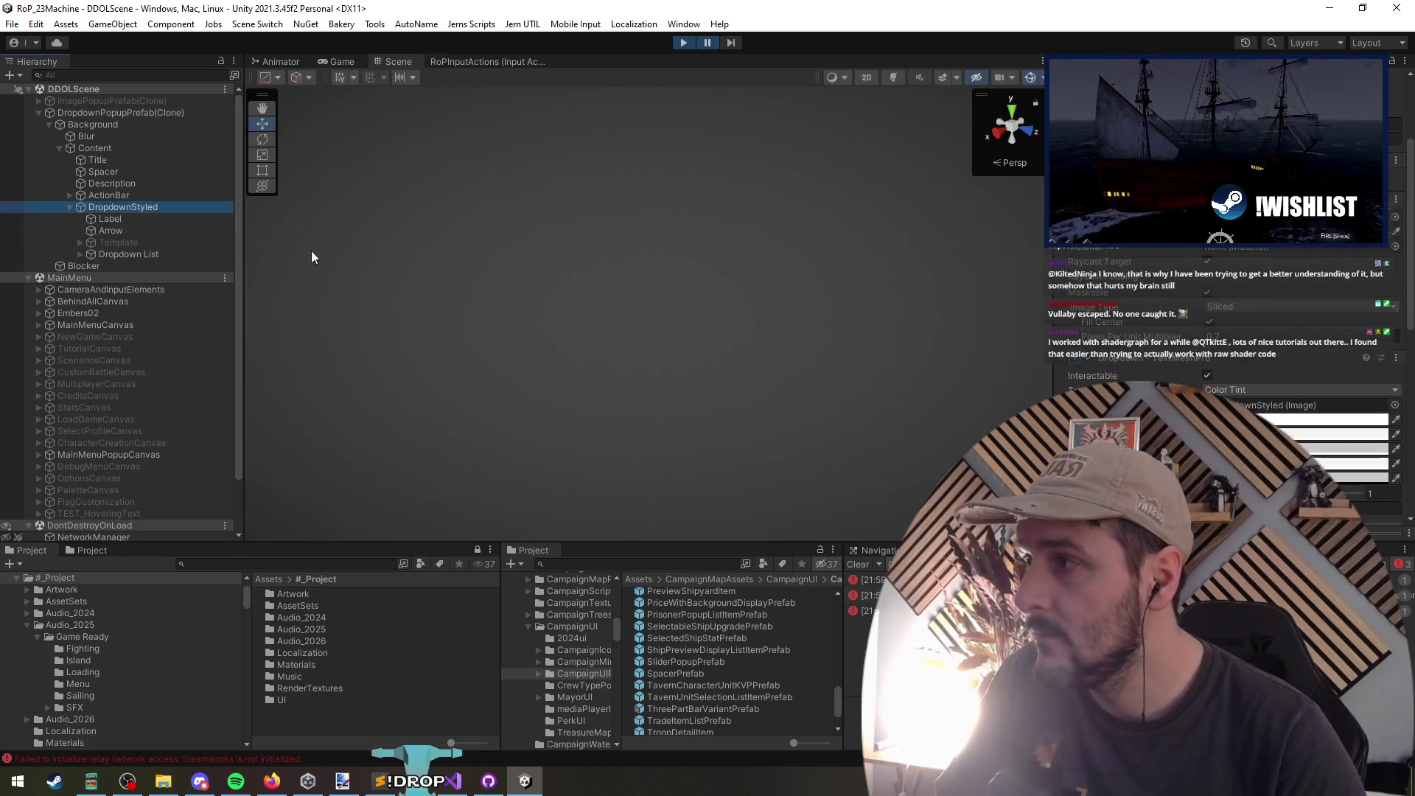
Step: Frame the Dropdown List in the Scene view and orbit to face the popup's option list
{"action": "scroll", "coordinate": [1201, 267], "scroll_direction": "down", "scroll_amount": 5}
{"action": "scroll", "coordinate": [1223, 324], "scroll_direction": "down", "scroll_amount": 6}
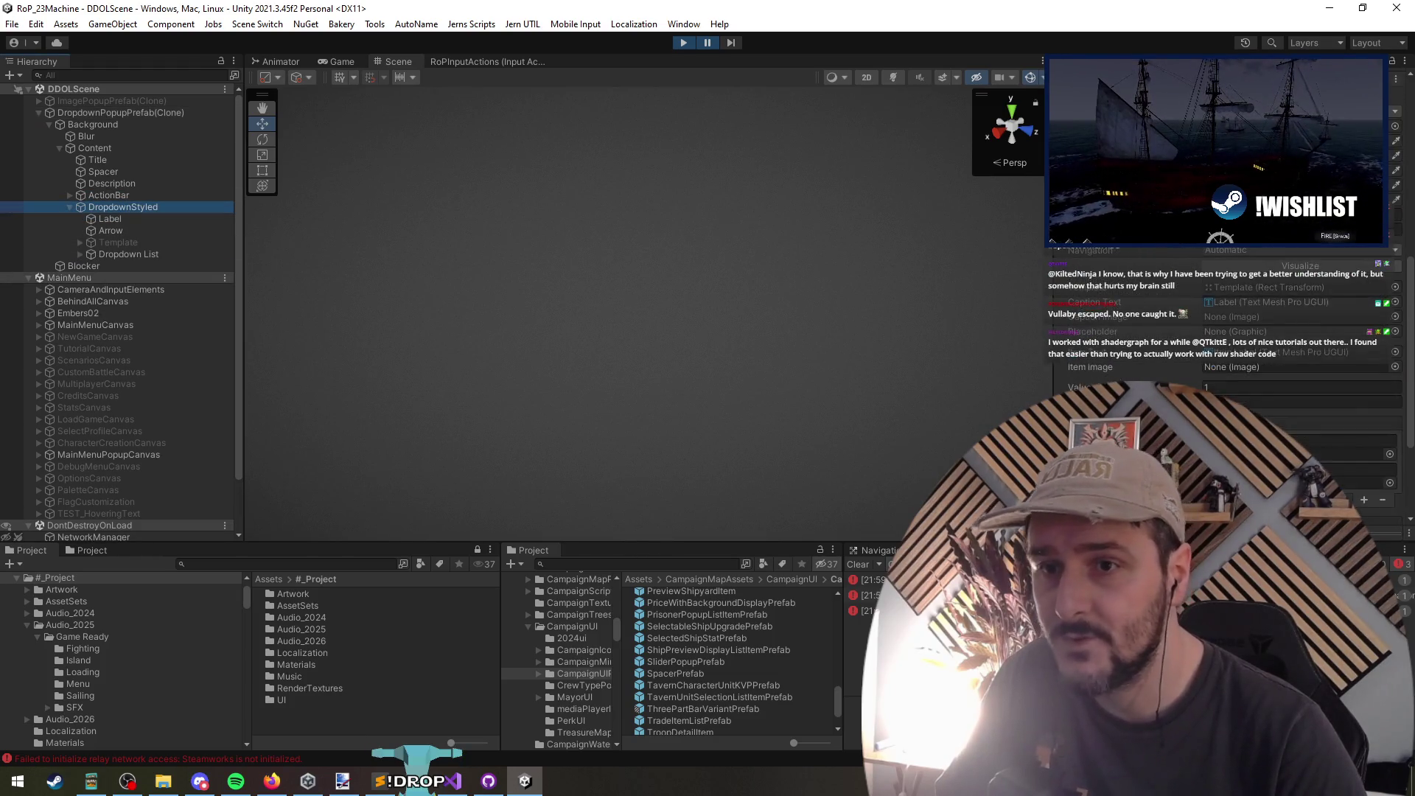
{"action": "scroll", "coordinate": [1100, 337], "scroll_direction": "up", "scroll_amount": 4}
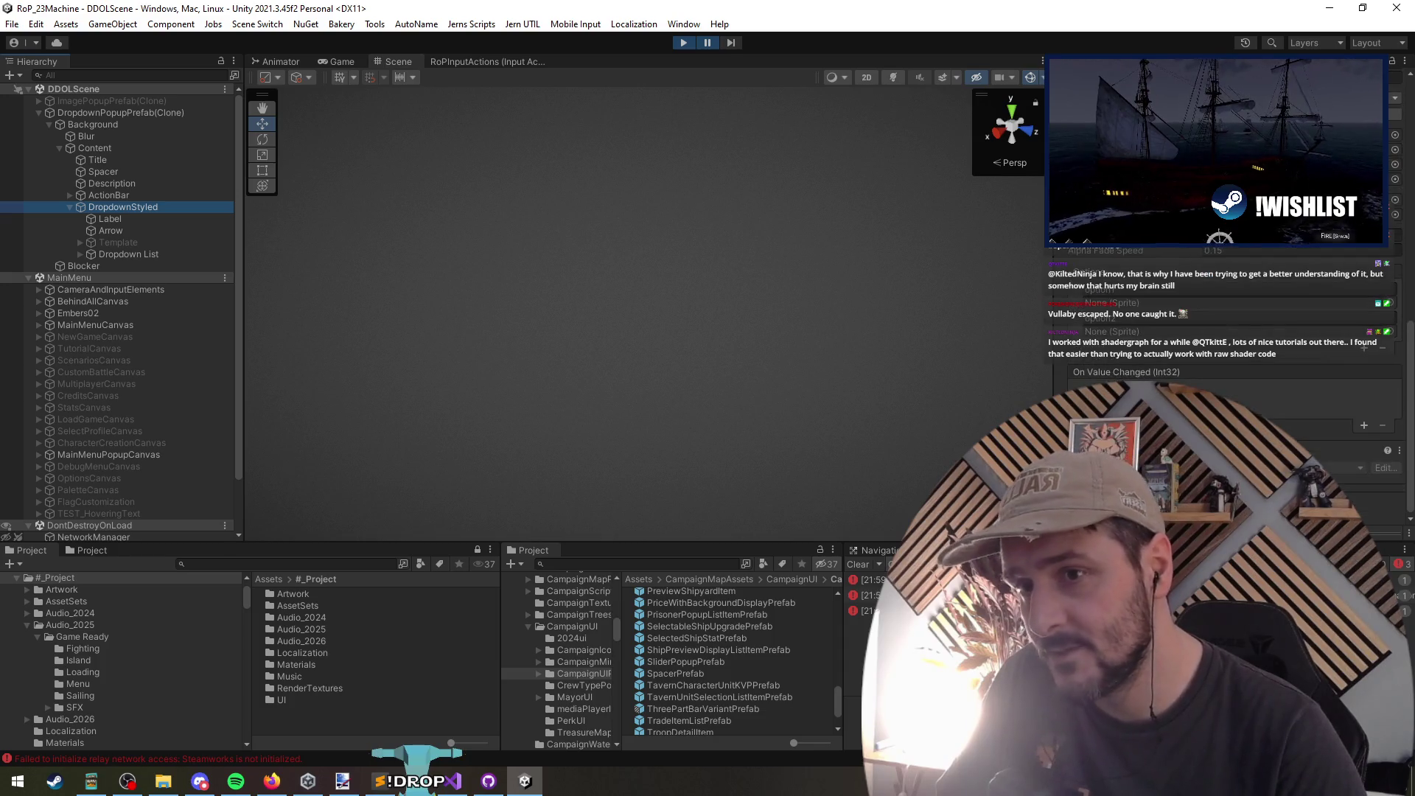
{"action": "scroll", "coordinate": [1100, 341], "scroll_direction": "down", "scroll_amount": 1}
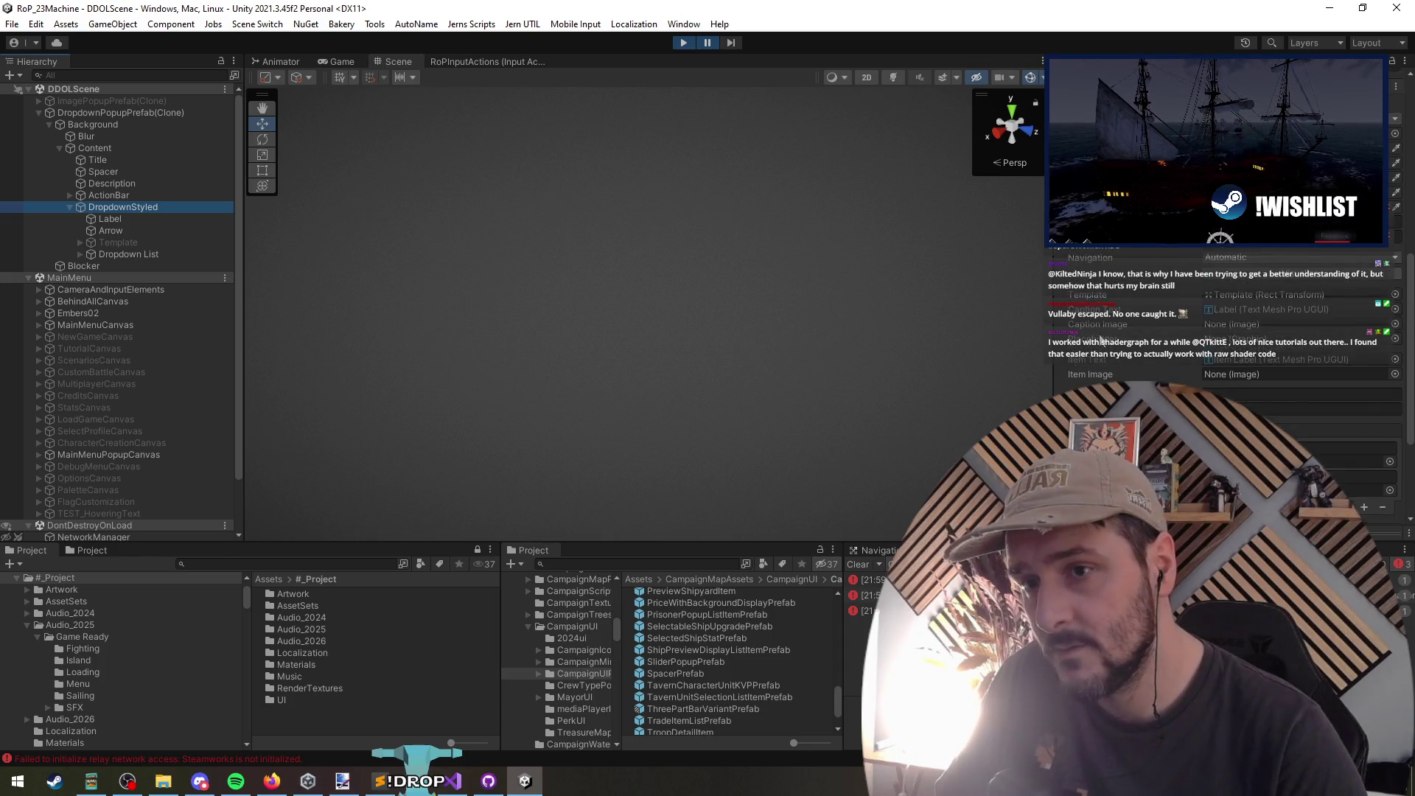
{"action": "left_click", "coordinate": [112, 221]}
{"action": "left_click", "coordinate": [123, 241]}
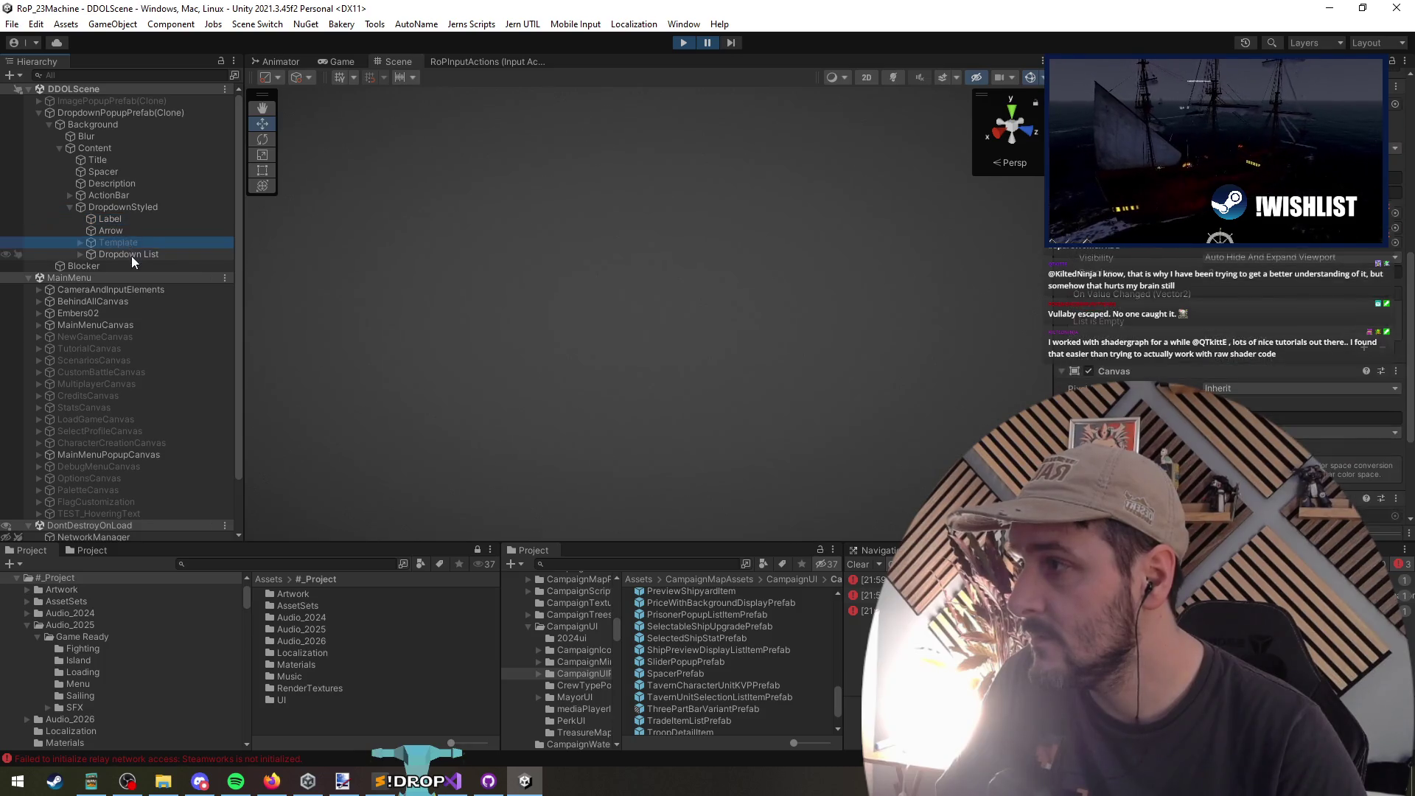
{"action": "double_click", "coordinate": [131, 253]}
{"action": "mouse_move", "coordinate": [506, 319]}
{"action": "left_mouse_down"}
{"action": "mouse_move", "coordinate": [484, 369]}
{"action": "mouse_move", "coordinate": [934, 325]}
{"action": "left_mouse_up"}
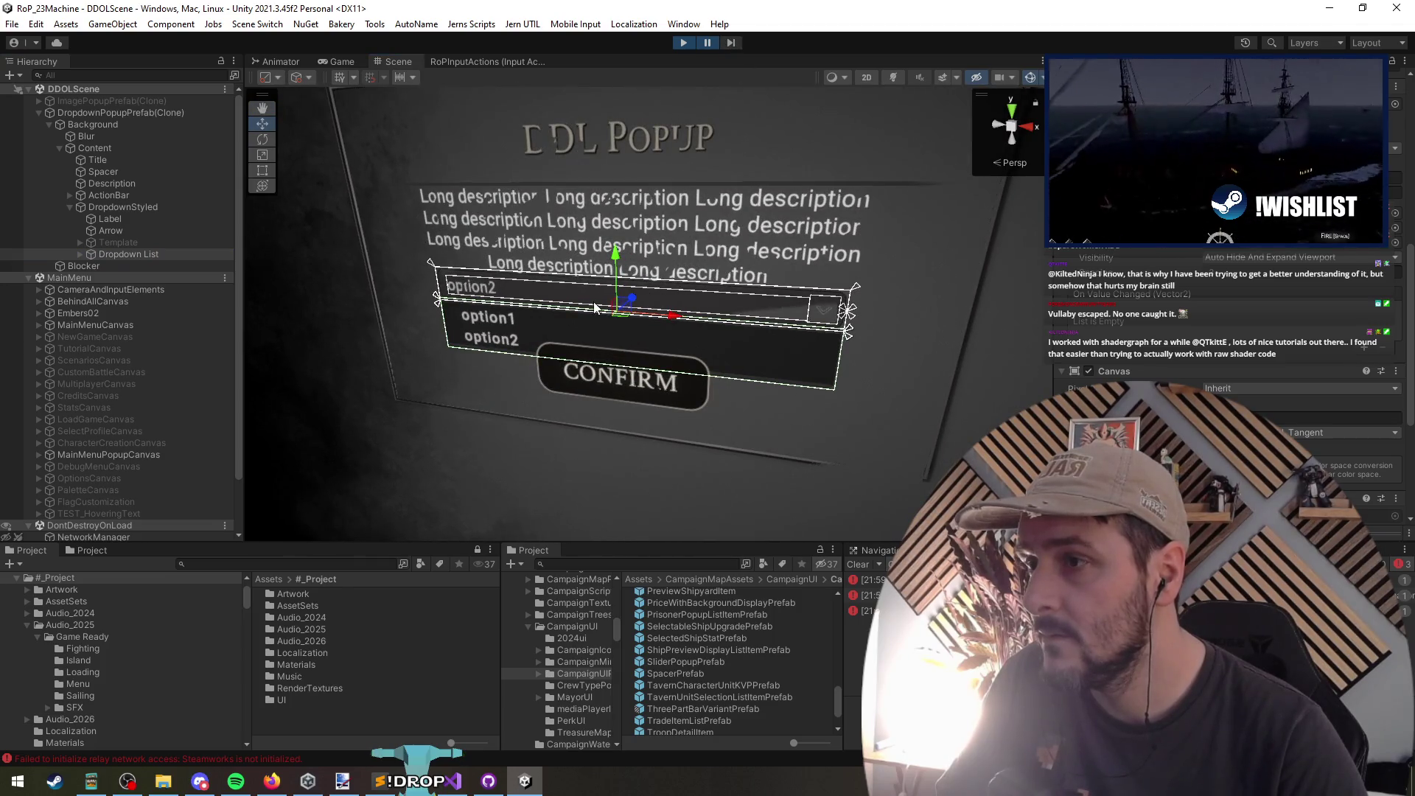
Step: Resume and re-pause play mode three times, ending paused on the DDL Popup showing option2
{"action": "left_click", "coordinate": [707, 43]}
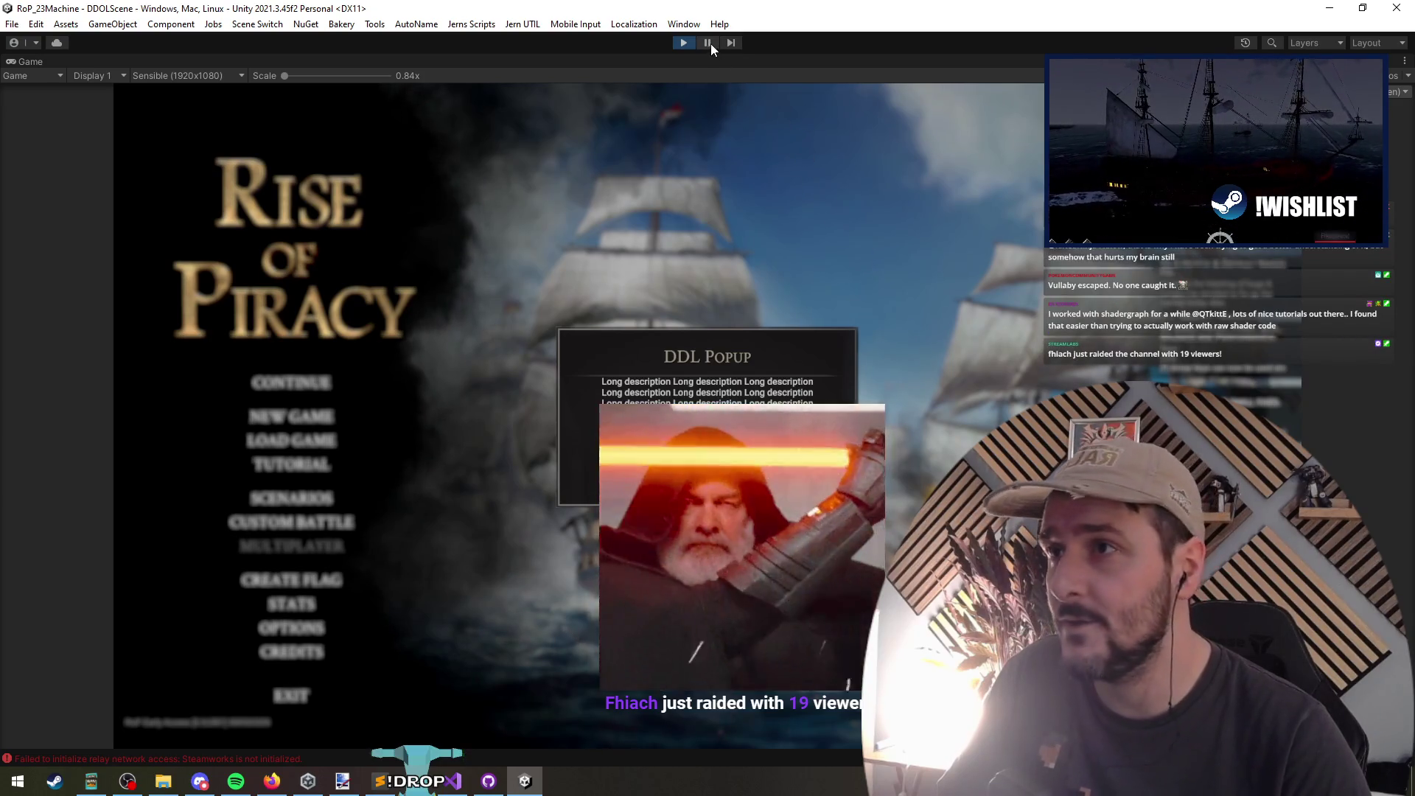
{"action": "left_click", "coordinate": [708, 43]}
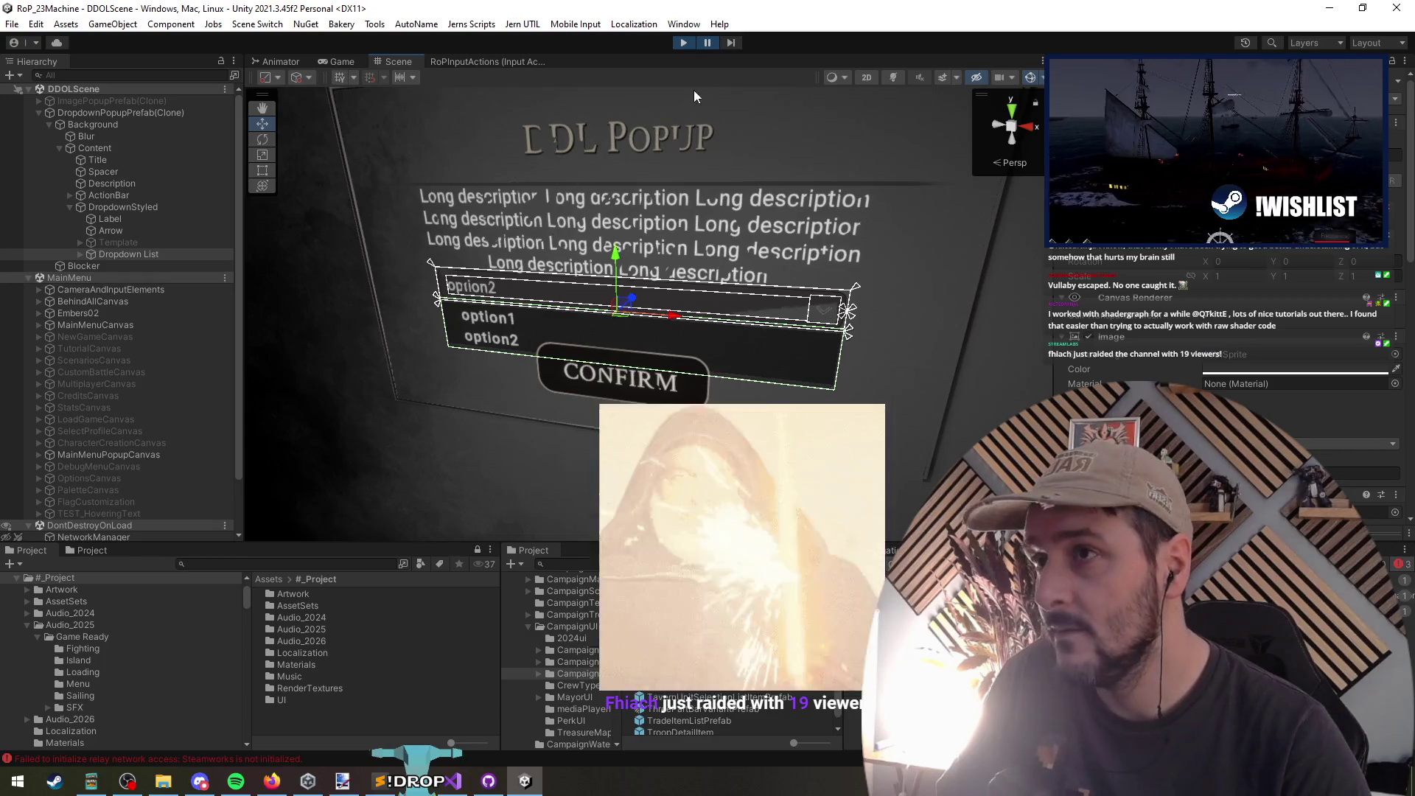
{"action": "left_click", "coordinate": [708, 43]}
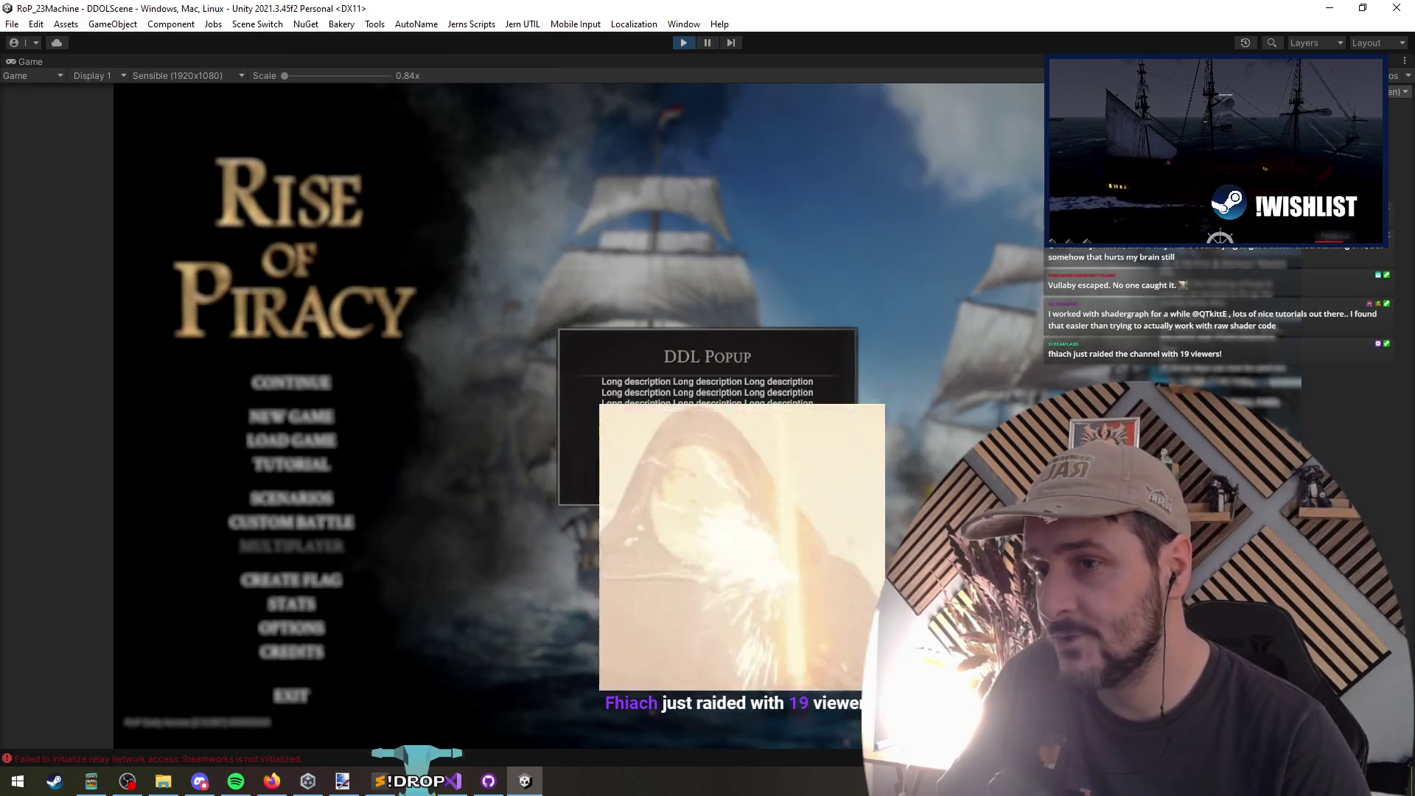
{"action": "left_click", "coordinate": [707, 45]}
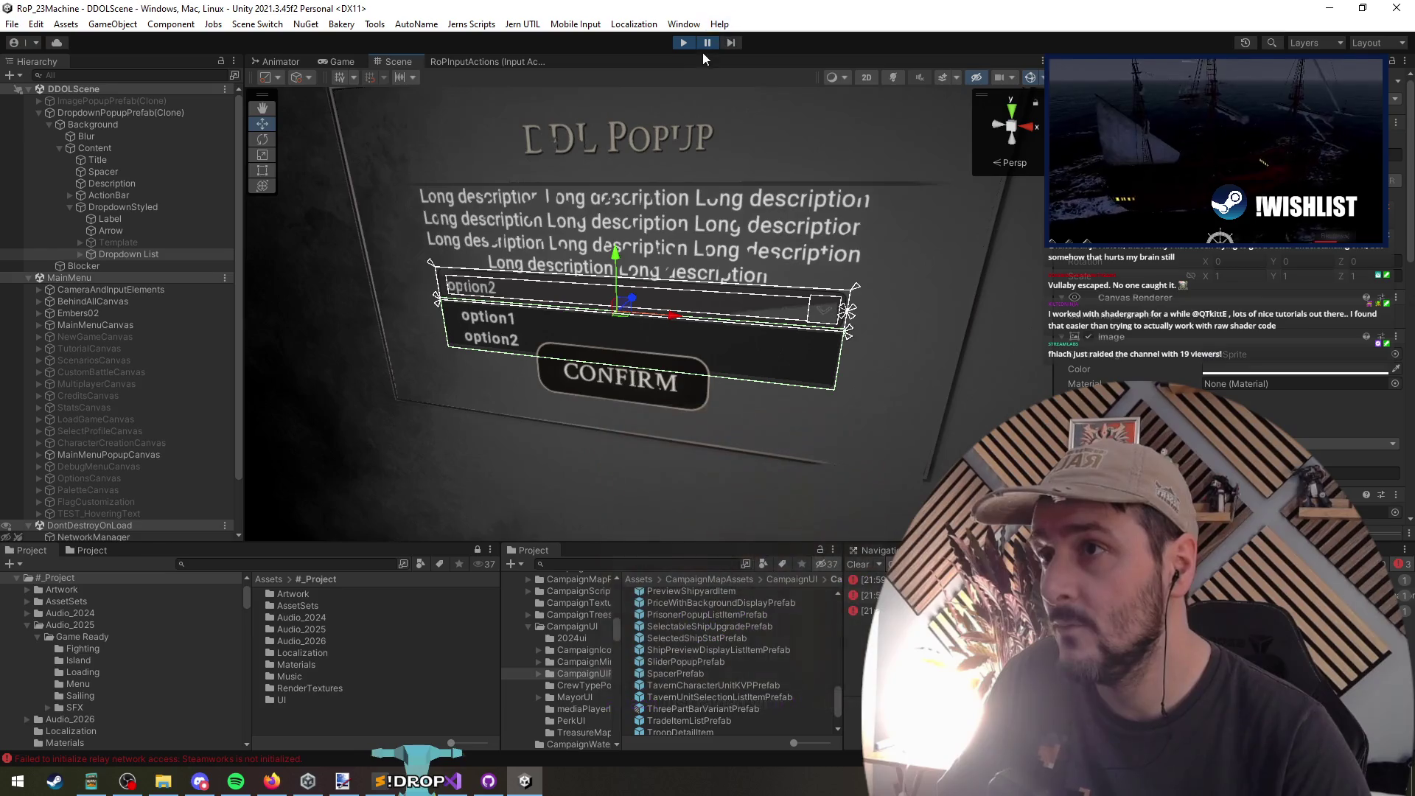
{"action": "left_click", "coordinate": [705, 45]}
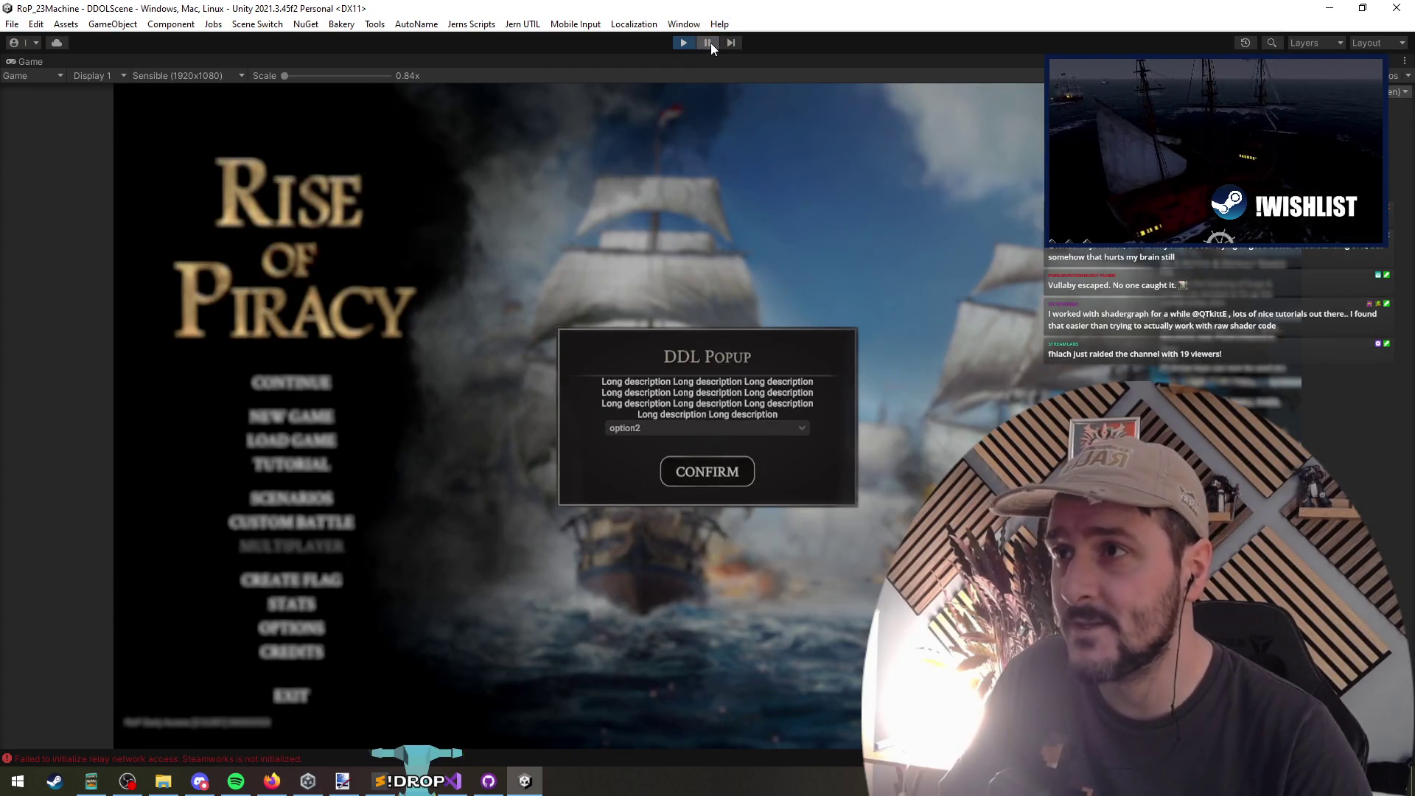
{"action": "left_click", "coordinate": [711, 43]}
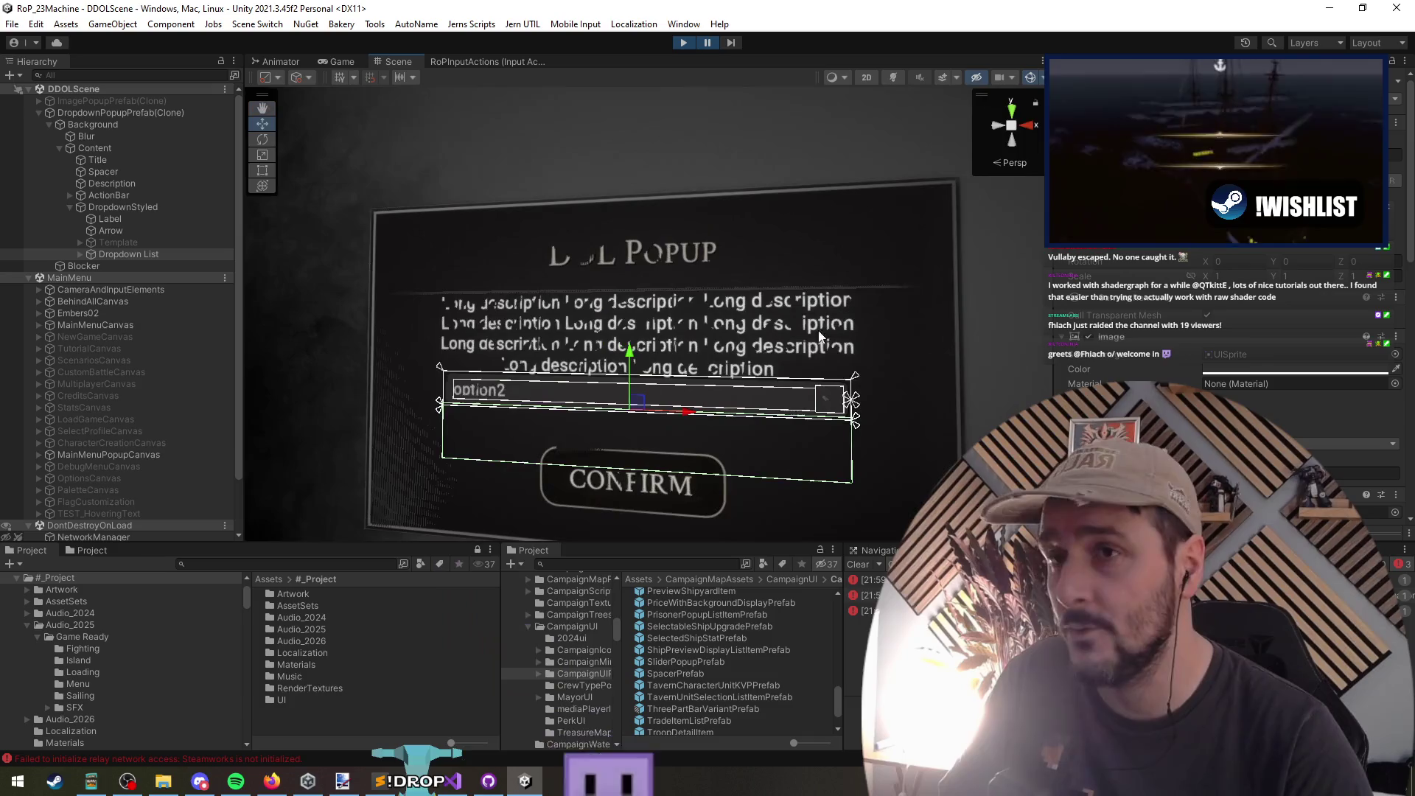
{"action": "left_click", "coordinate": [867, 78]}
Step: Switch the Scene view to flat 2D and select the Dropdown List object
{"action": "key", "text": "t"}
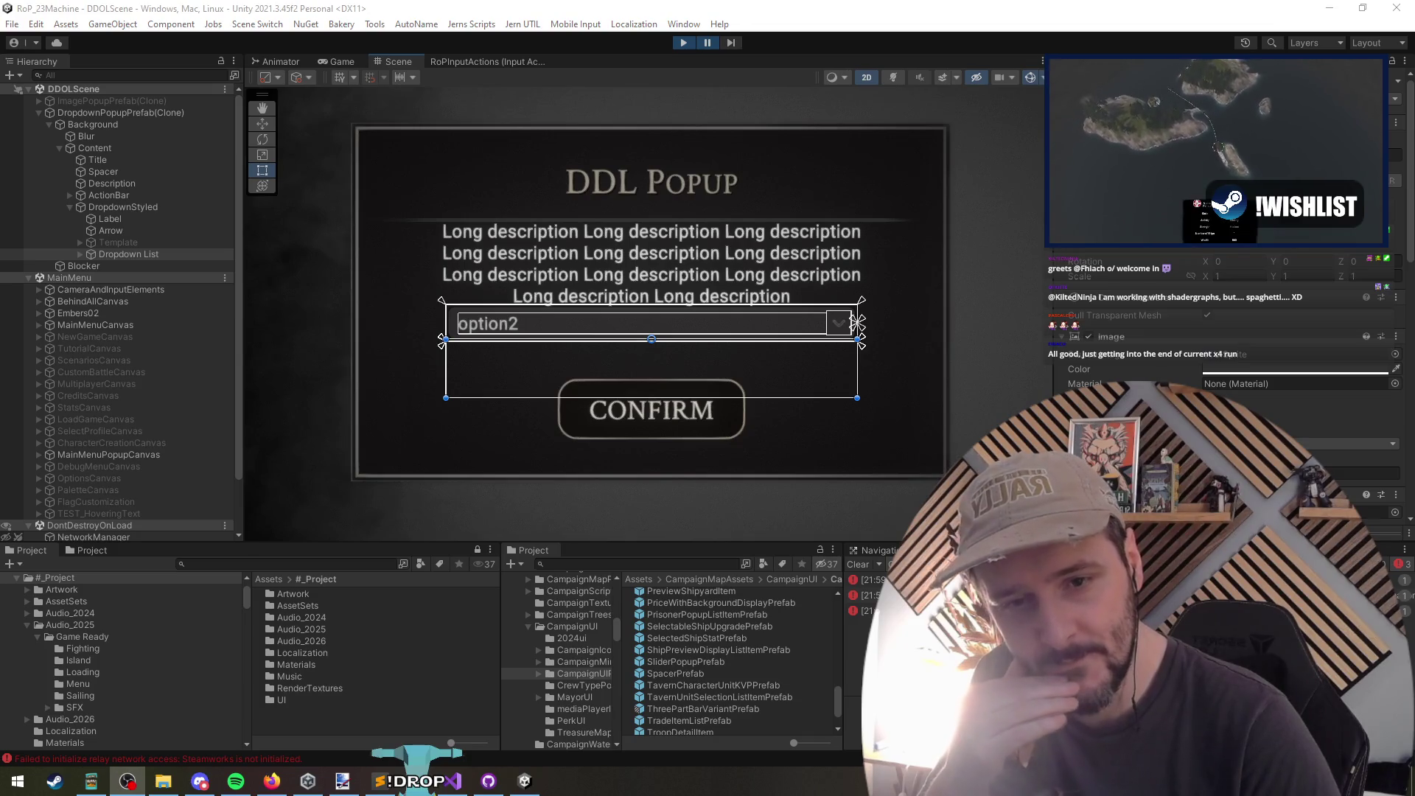
{"action": "left_click", "coordinate": [457, 313]}
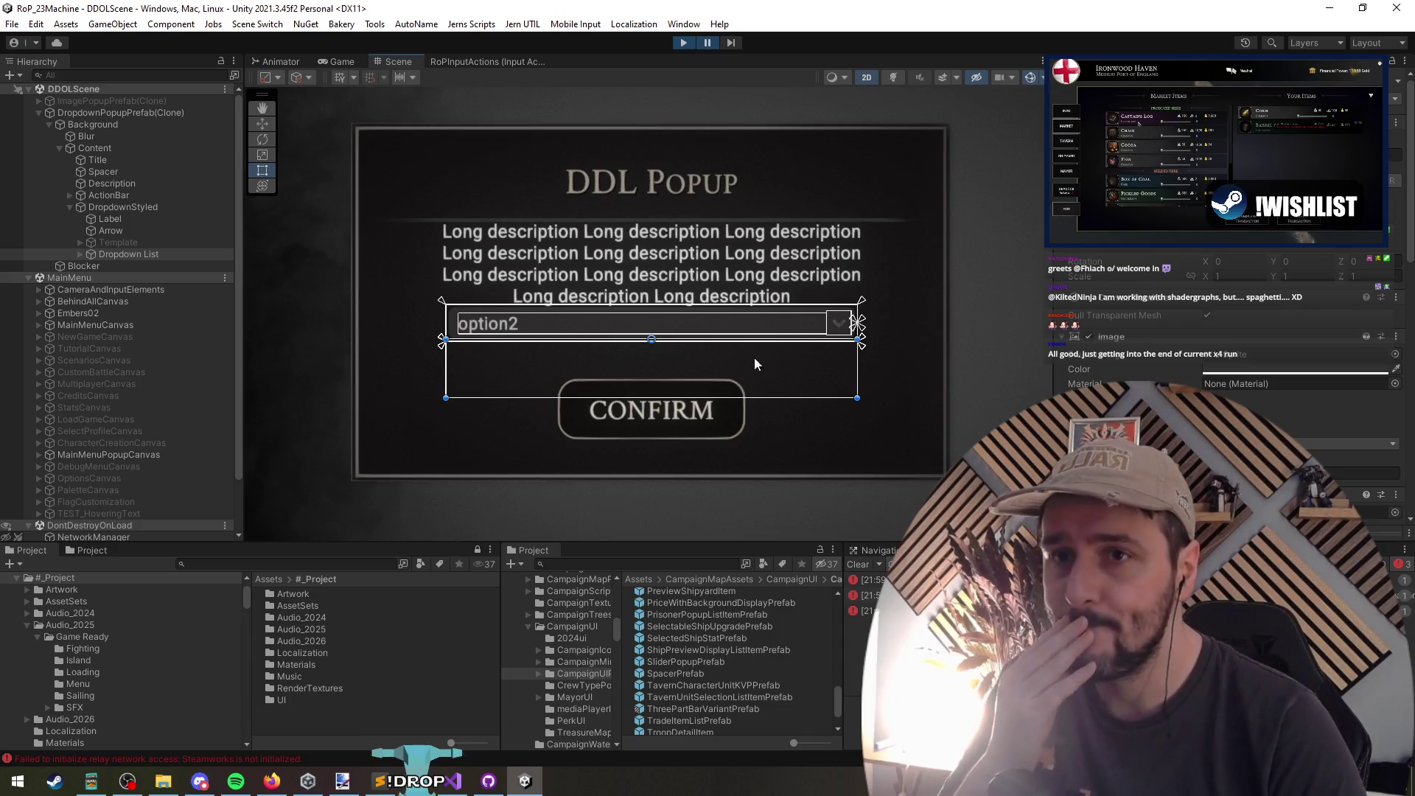
{"action": "left_click", "coordinate": [134, 254]}
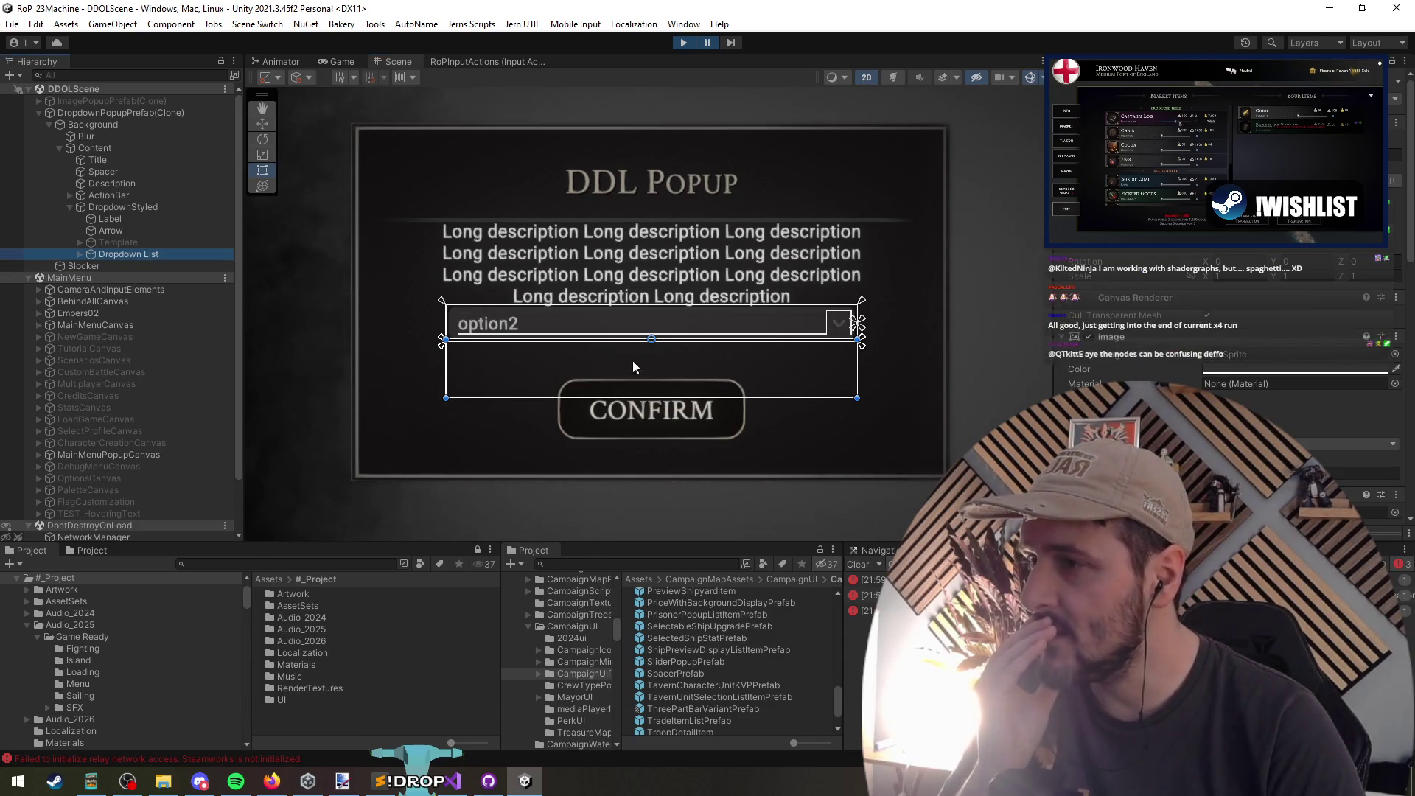
Step: Expand Dropdown List through Viewport and Content to the option1 and option2 items
{"action": "left_click", "coordinate": [79, 255]}
{"action": "left_click", "coordinate": [103, 266]}
{"action": "left_click", "coordinate": [91, 266]}
{"action": "left_click", "coordinate": [130, 278]}
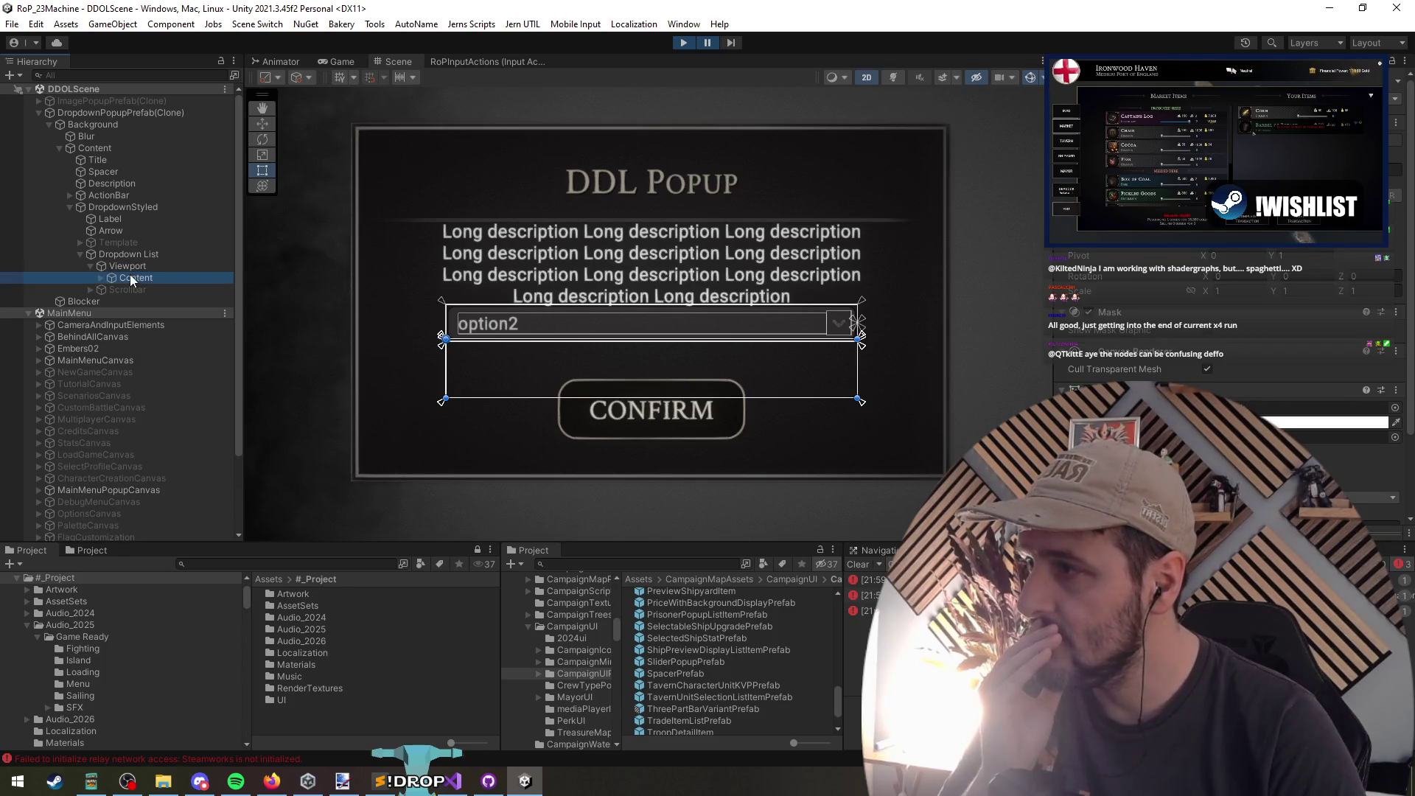
{"action": "left_click", "coordinate": [101, 277]}
{"action": "left_click", "coordinate": [125, 301]}
{"action": "left_click", "coordinate": [139, 315]}
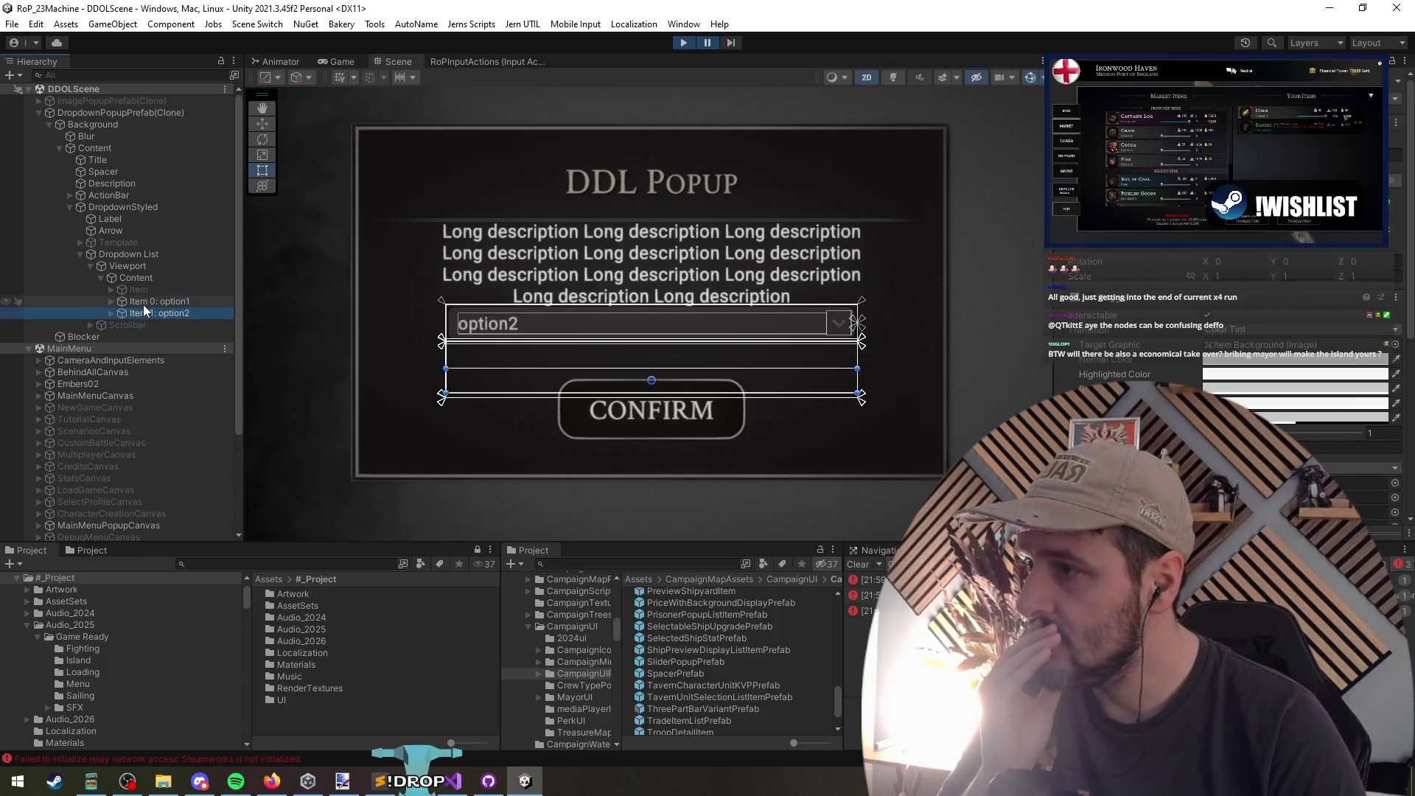
{"action": "left_click", "coordinate": [111, 293]}
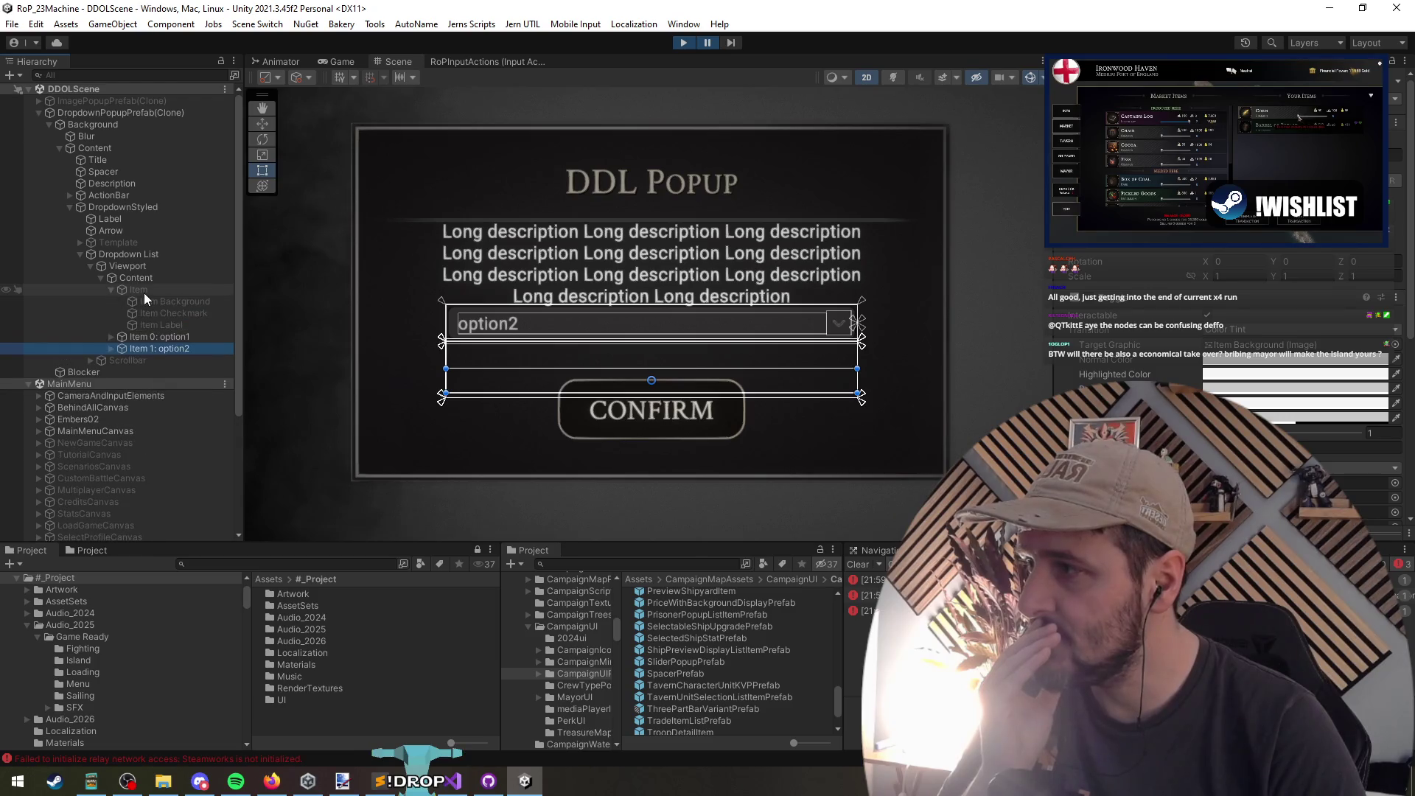
{"action": "left_click", "coordinate": [175, 336]}
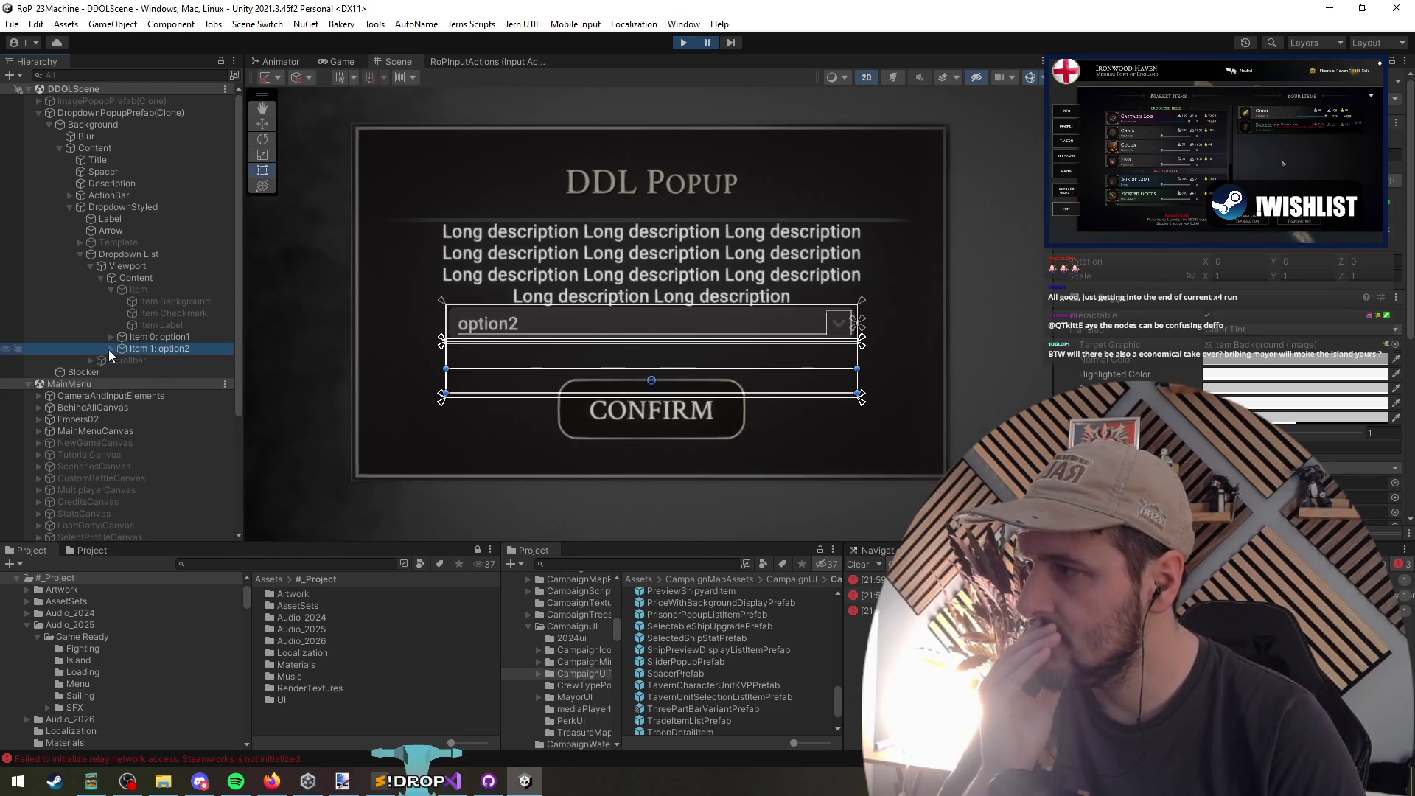
Step: Inspect each option item's Item Label and background
{"action": "left_click", "coordinate": [111, 348]}
{"action": "left_click", "coordinate": [111, 336]}
{"action": "left_click", "coordinate": [161, 372]}
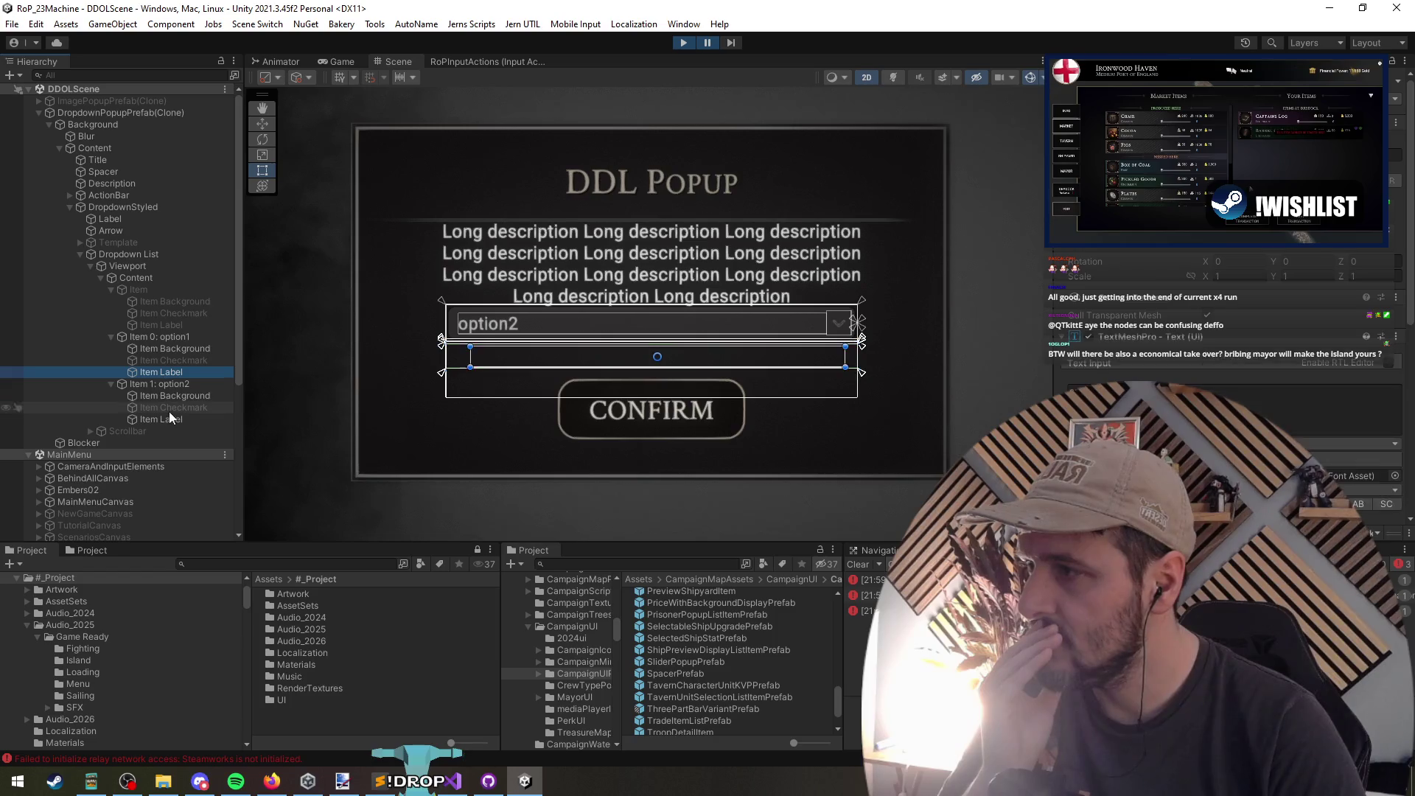
{"action": "left_click", "coordinate": [171, 419]}
{"action": "left_click", "coordinate": [176, 400]}
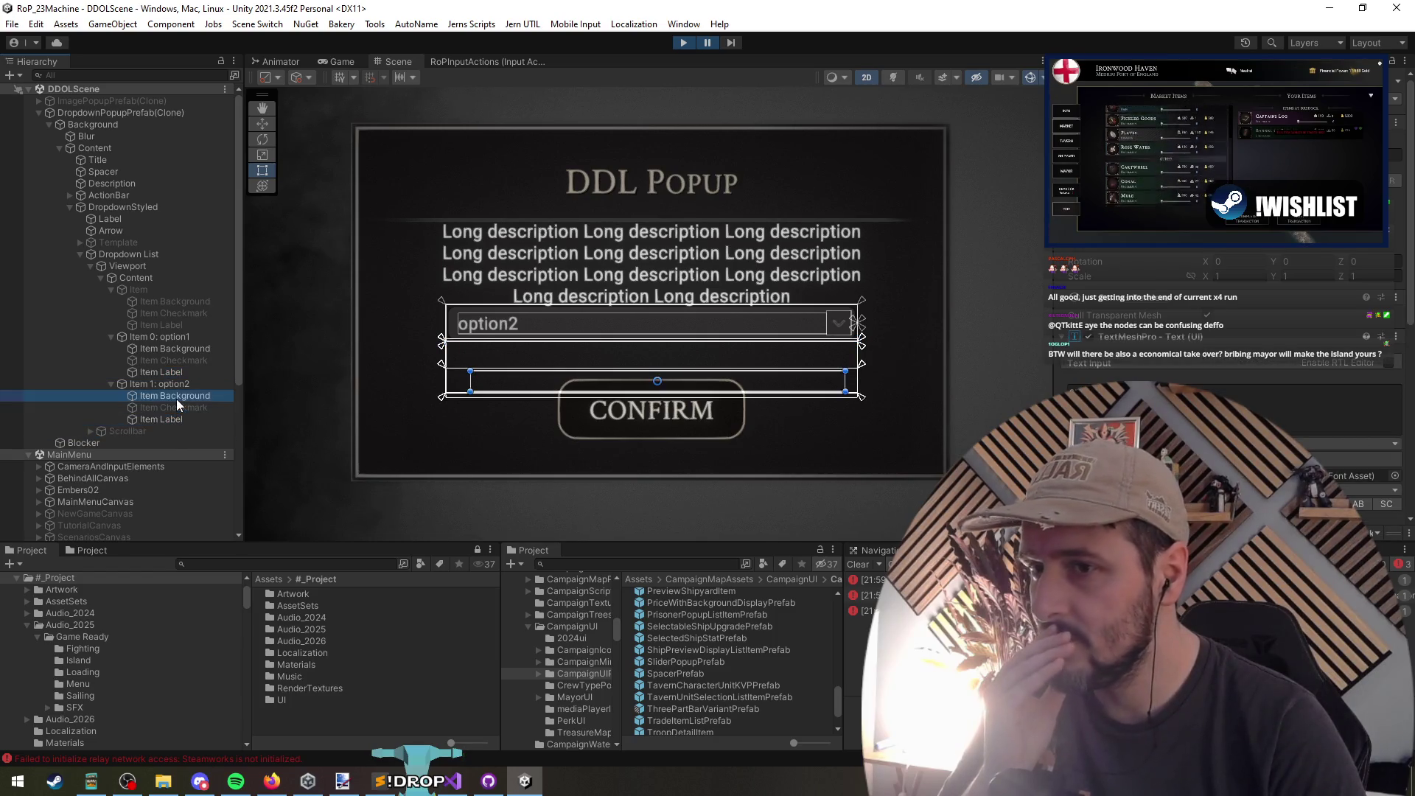
{"action": "left_click", "coordinate": [171, 372]}
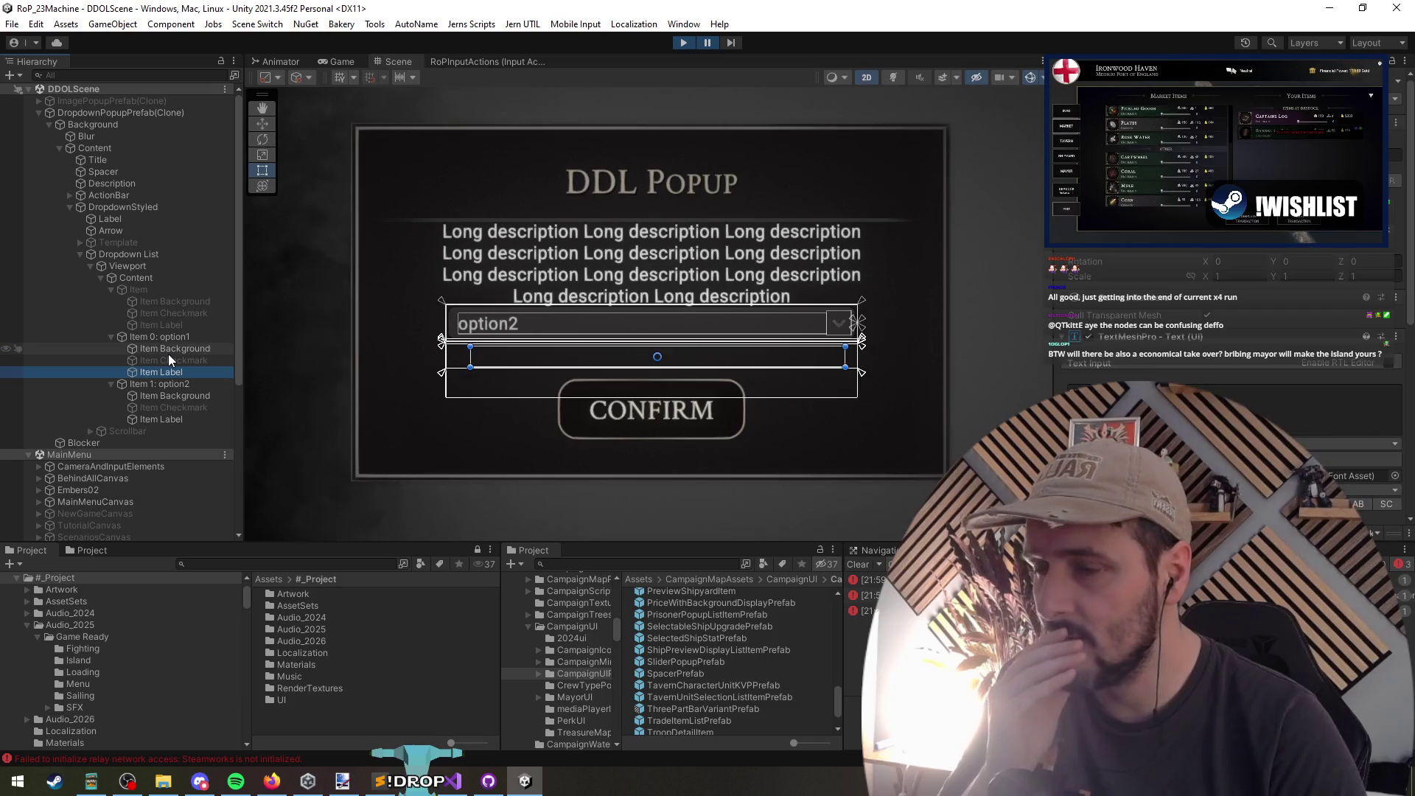
{"action": "left_click", "coordinate": [170, 349]}
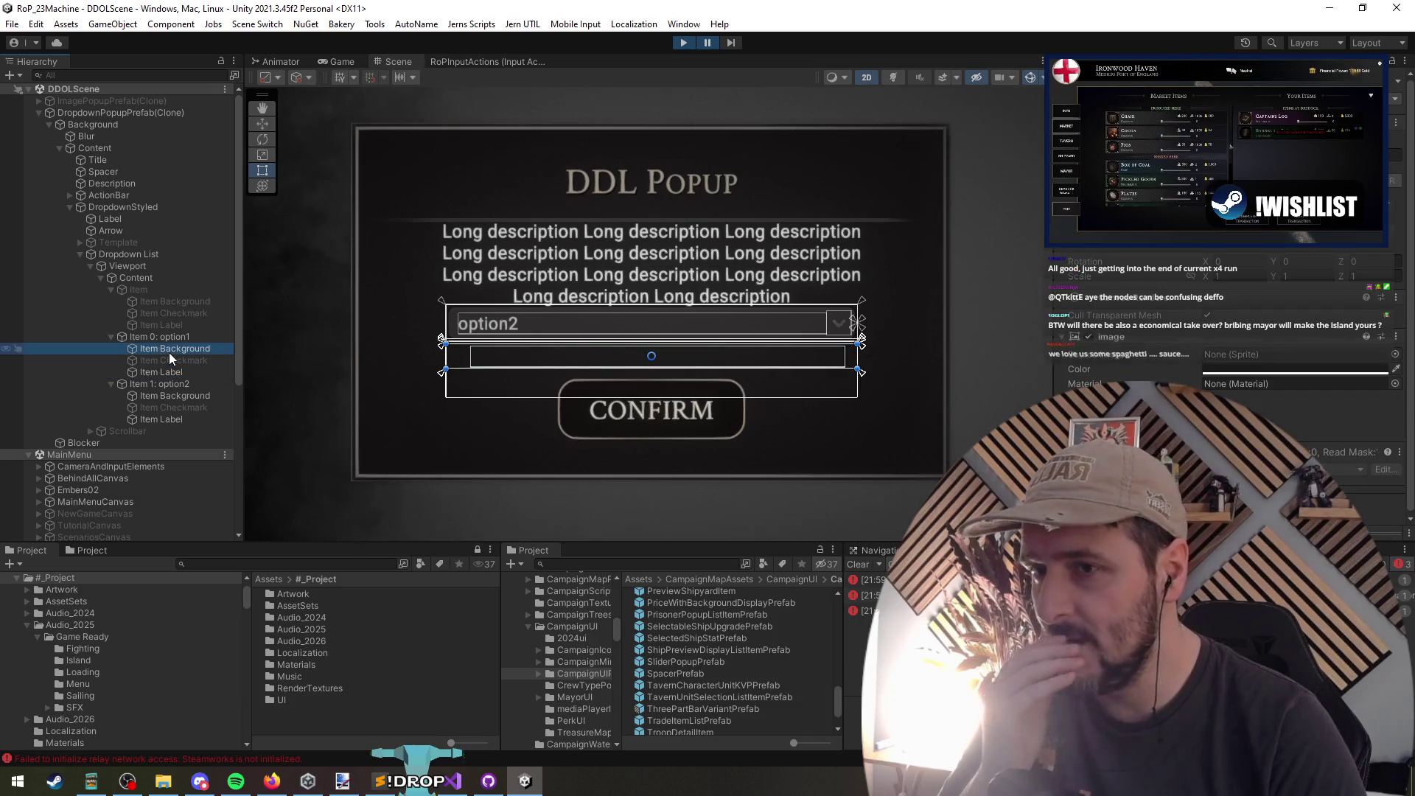
Step: Inspect the Dropdown List, Arrow and DropdownStyled objects and their Inspector properties
{"action": "left_click", "coordinate": [159, 264]}
{"action": "left_click", "coordinate": [165, 252]}
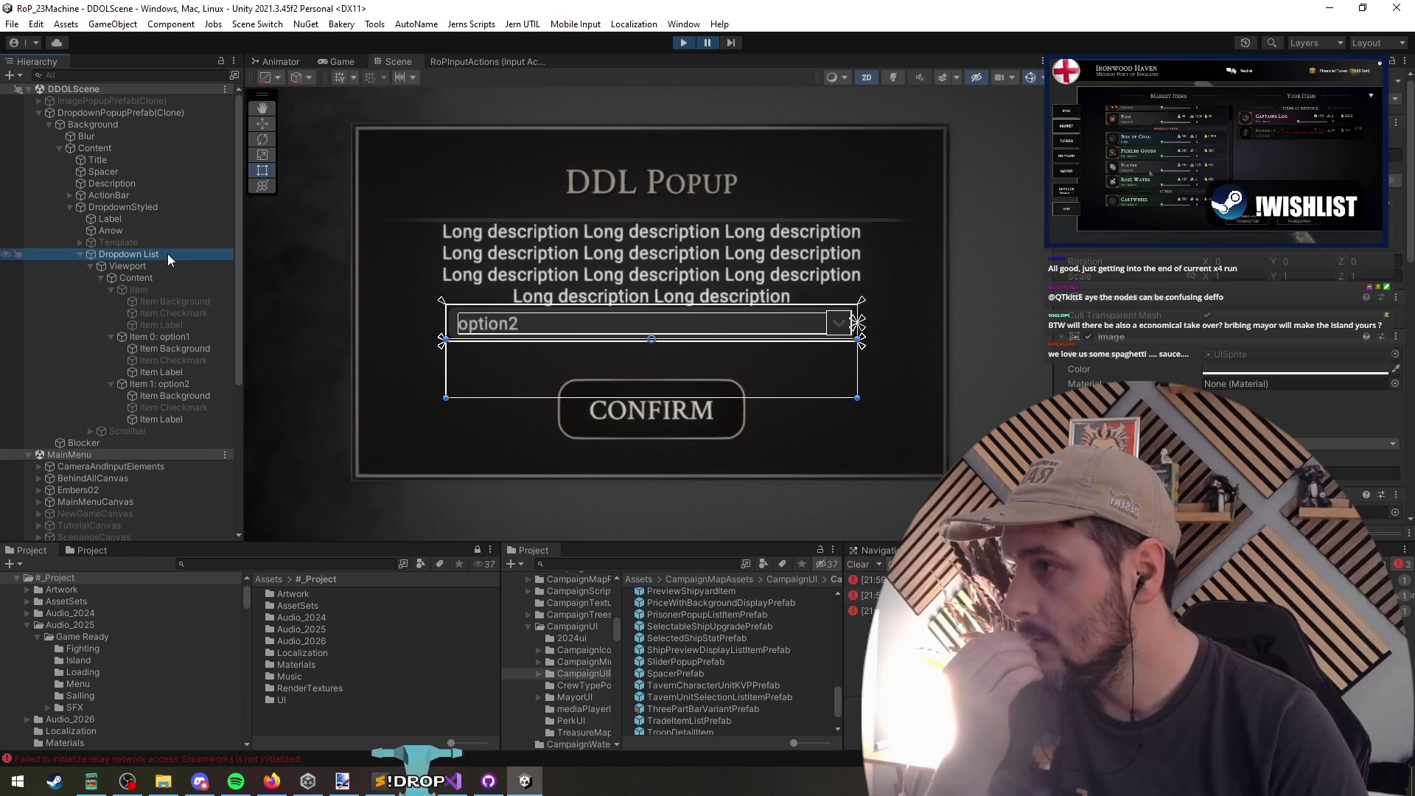
{"action": "left_click", "coordinate": [165, 239]}
{"action": "left_click", "coordinate": [153, 230]}
{"action": "left_click", "coordinate": [155, 219]}
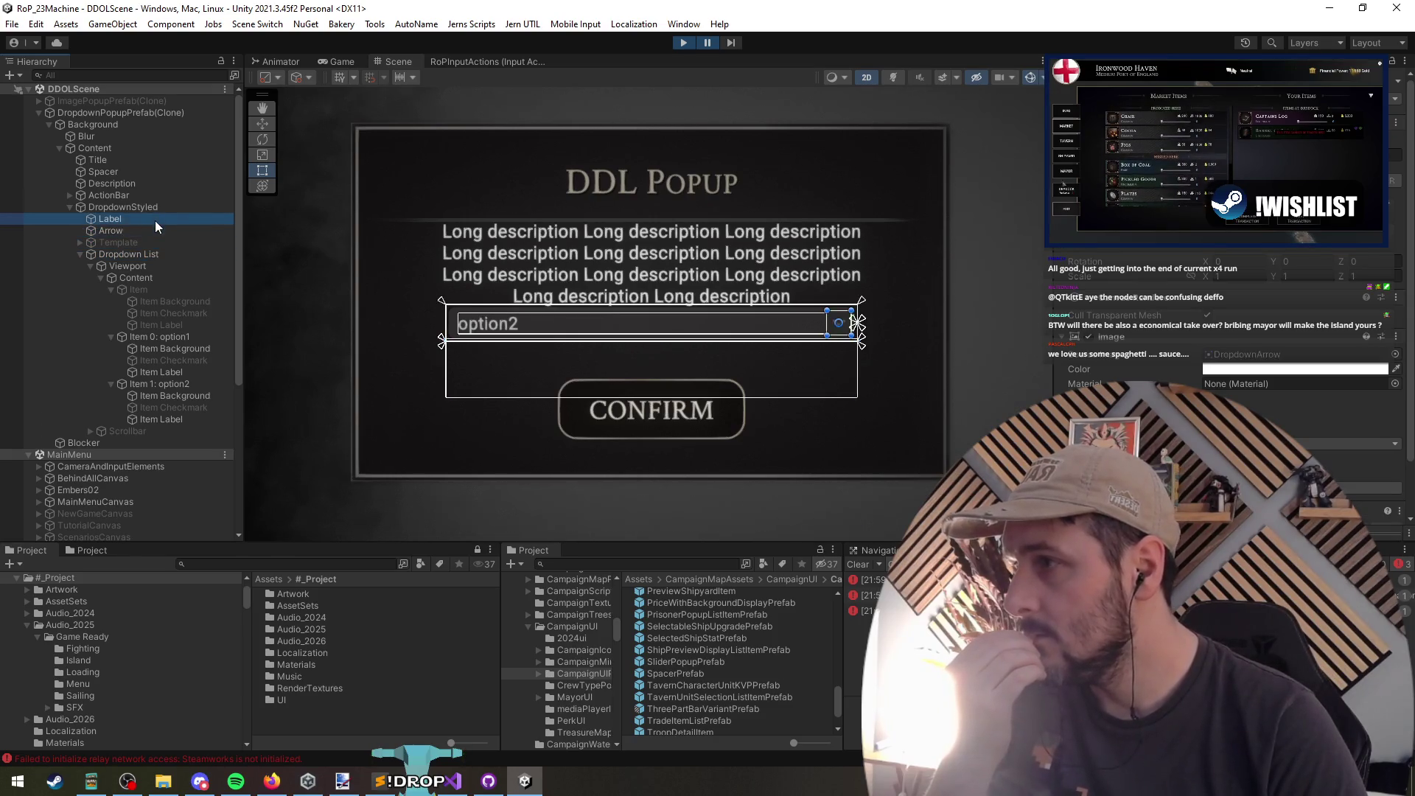
{"action": "left_click", "coordinate": [153, 207]}
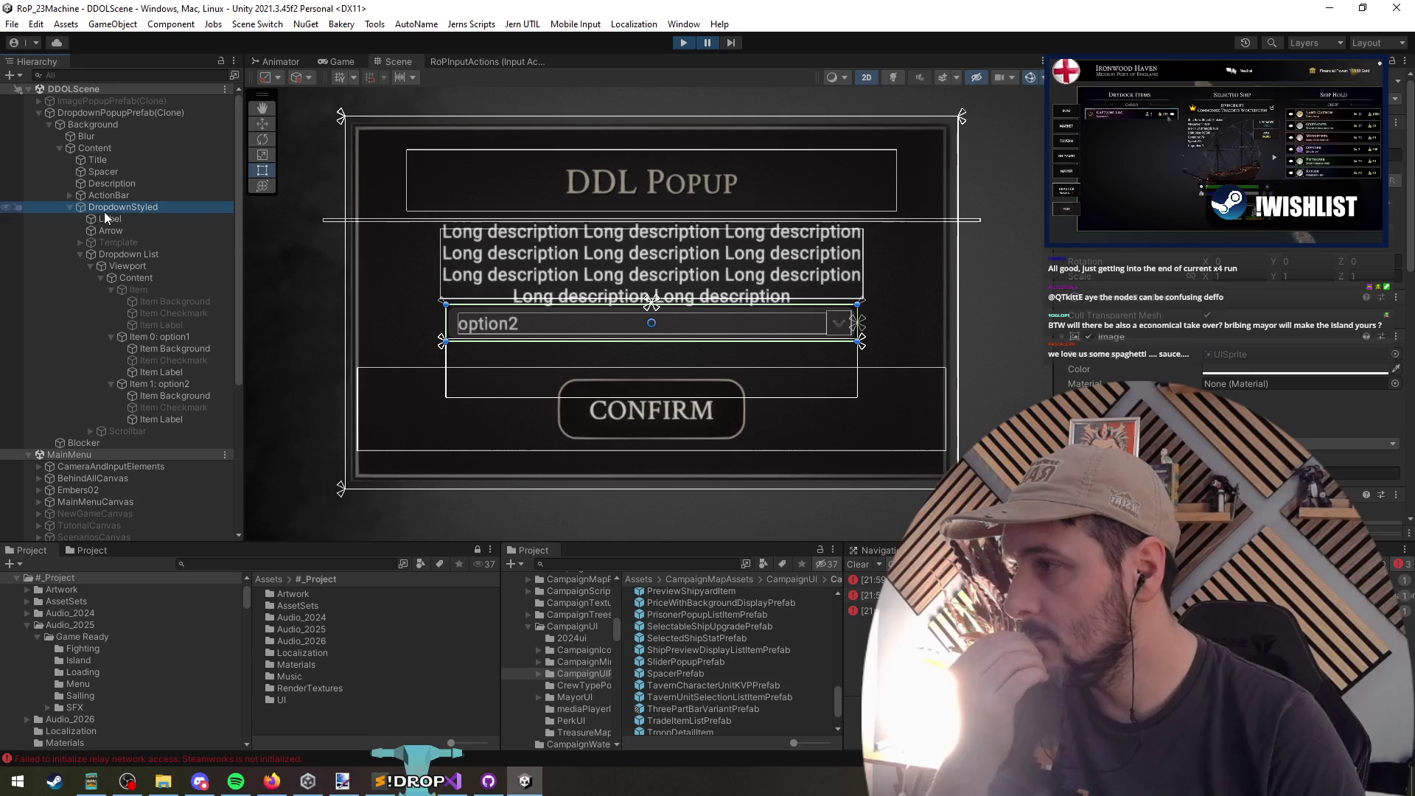
{"action": "left_click", "coordinate": [70, 208]}
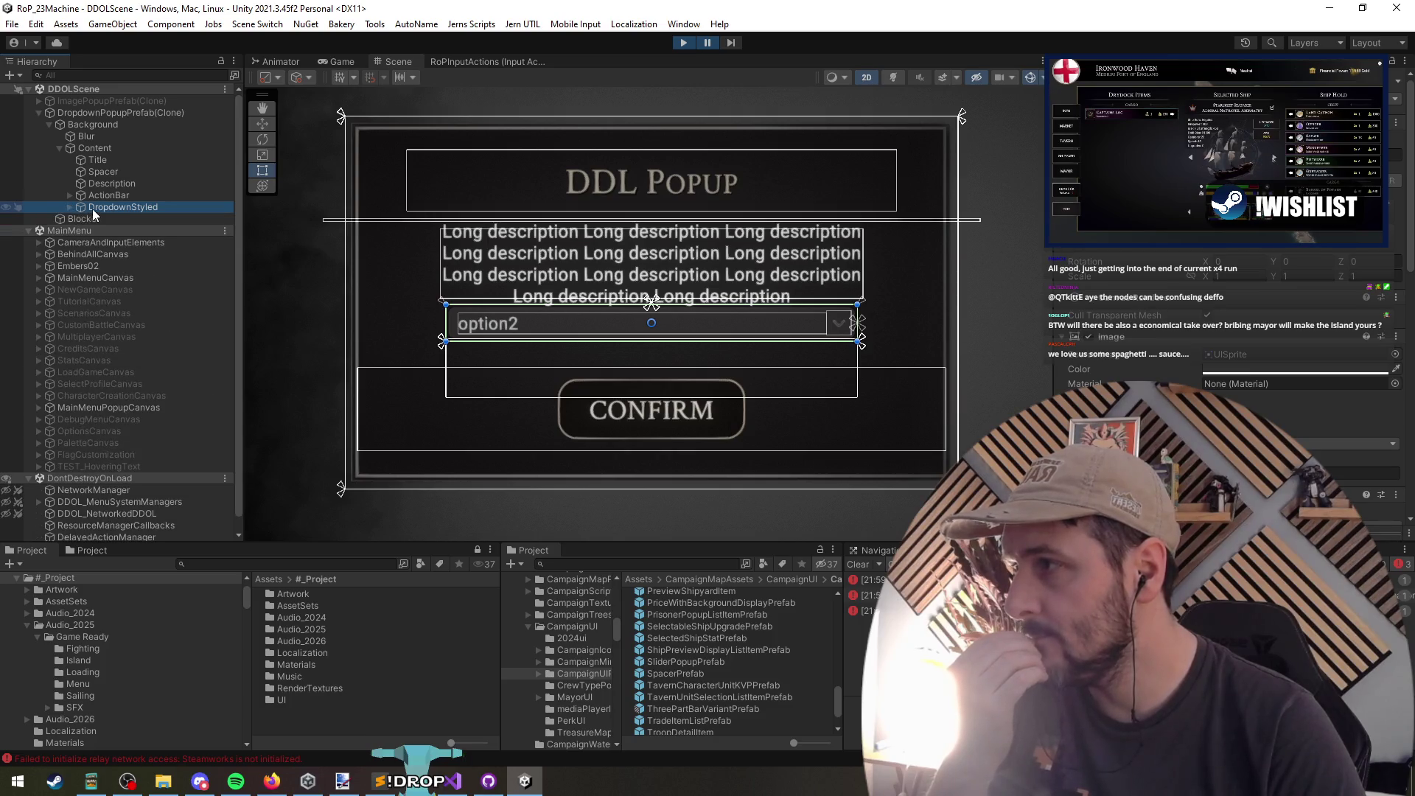
{"action": "left_click", "coordinate": [70, 207]}
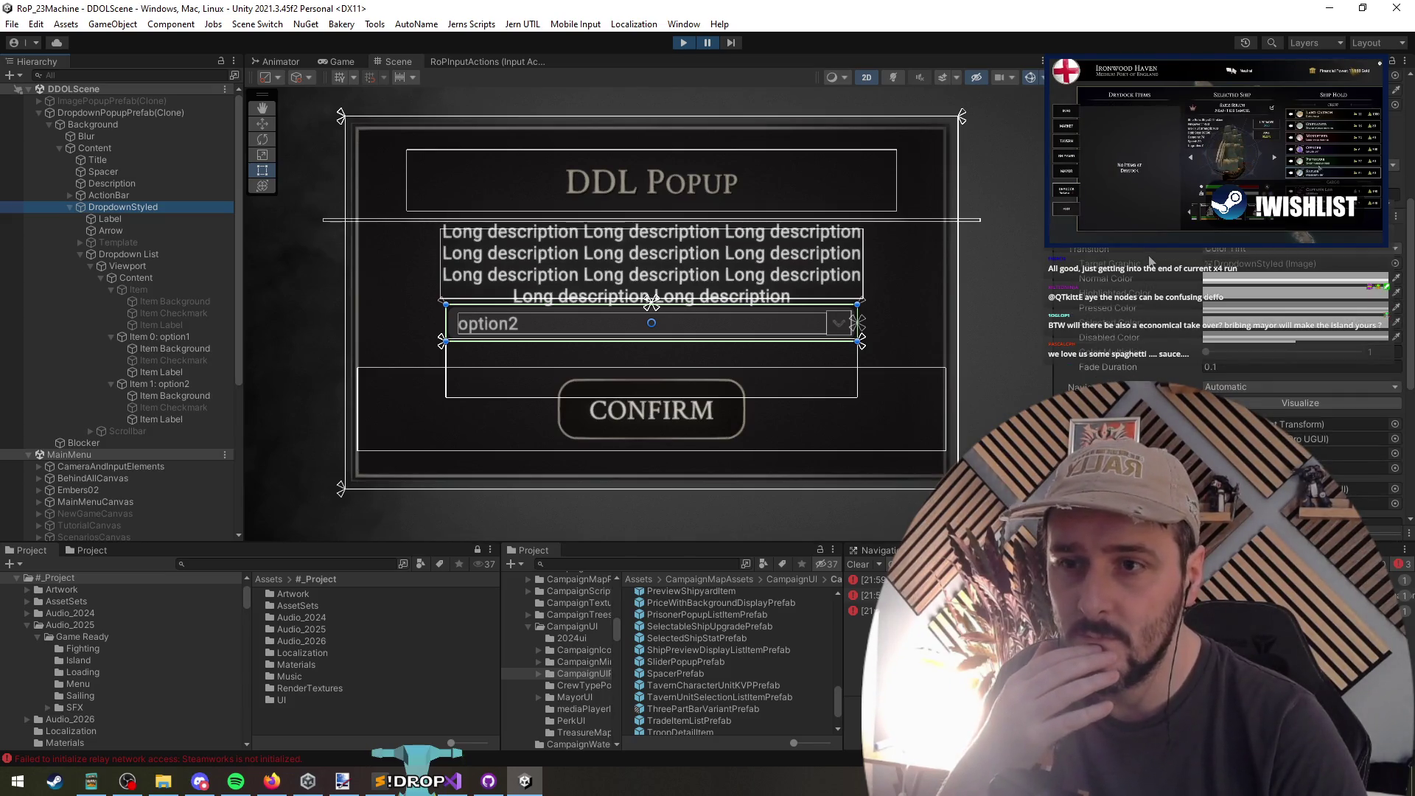
{"action": "left_click", "coordinate": [1150, 262]}
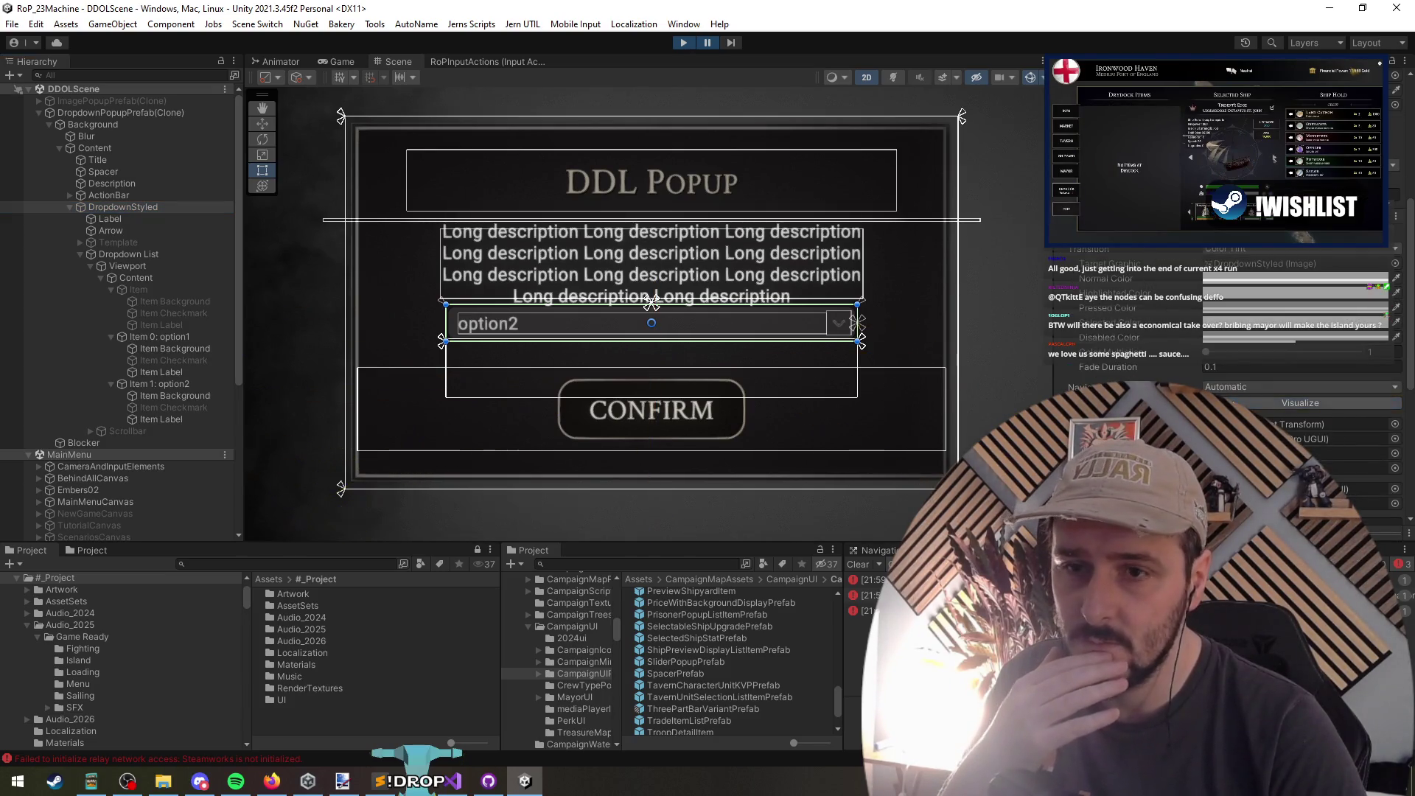
{"action": "scroll", "coordinate": [1172, 372], "scroll_direction": "down", "scroll_amount": 5}
{"action": "scroll", "coordinate": [1204, 329], "scroll_direction": "up", "scroll_amount": 3}
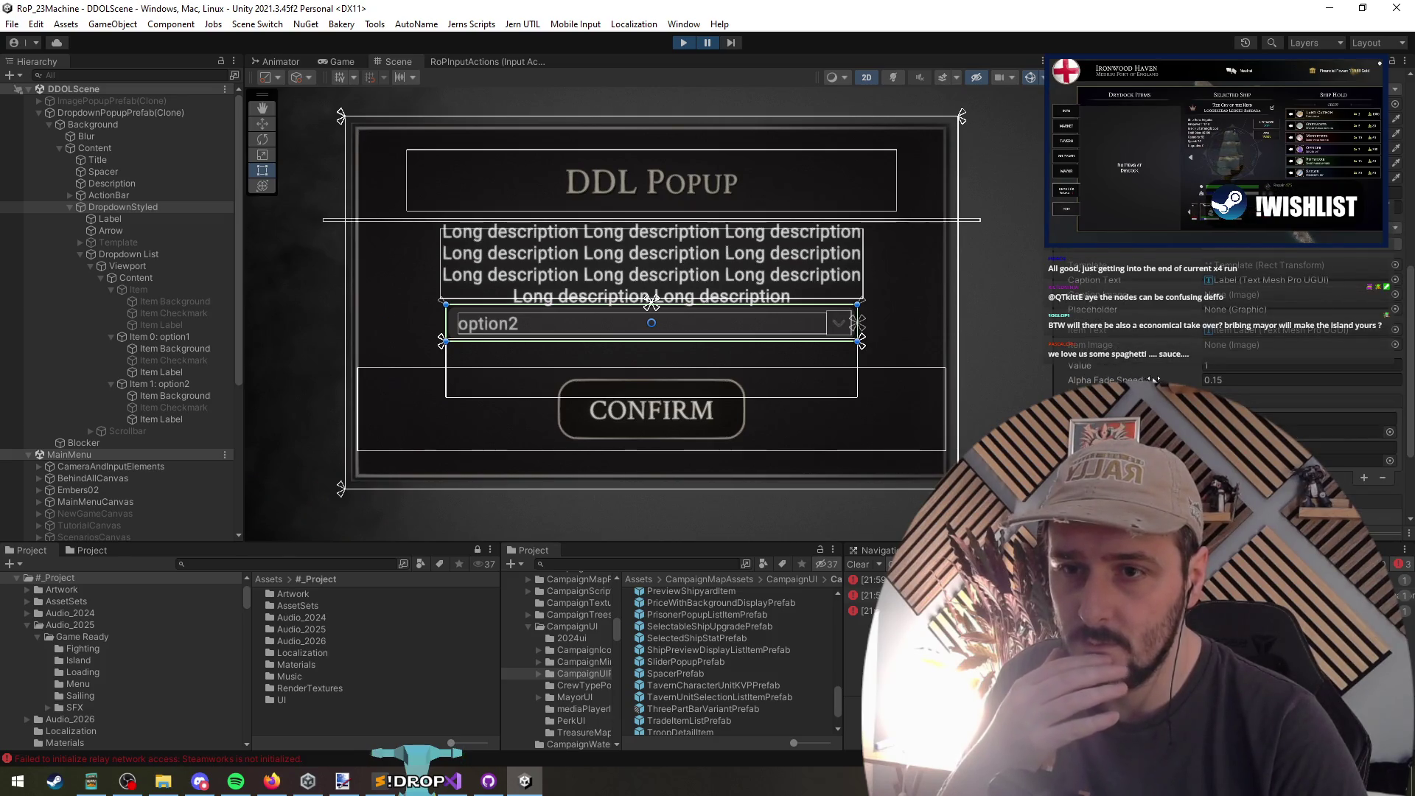
{"action": "scroll", "coordinate": [1154, 380], "scroll_direction": "up", "scroll_amount": 3}
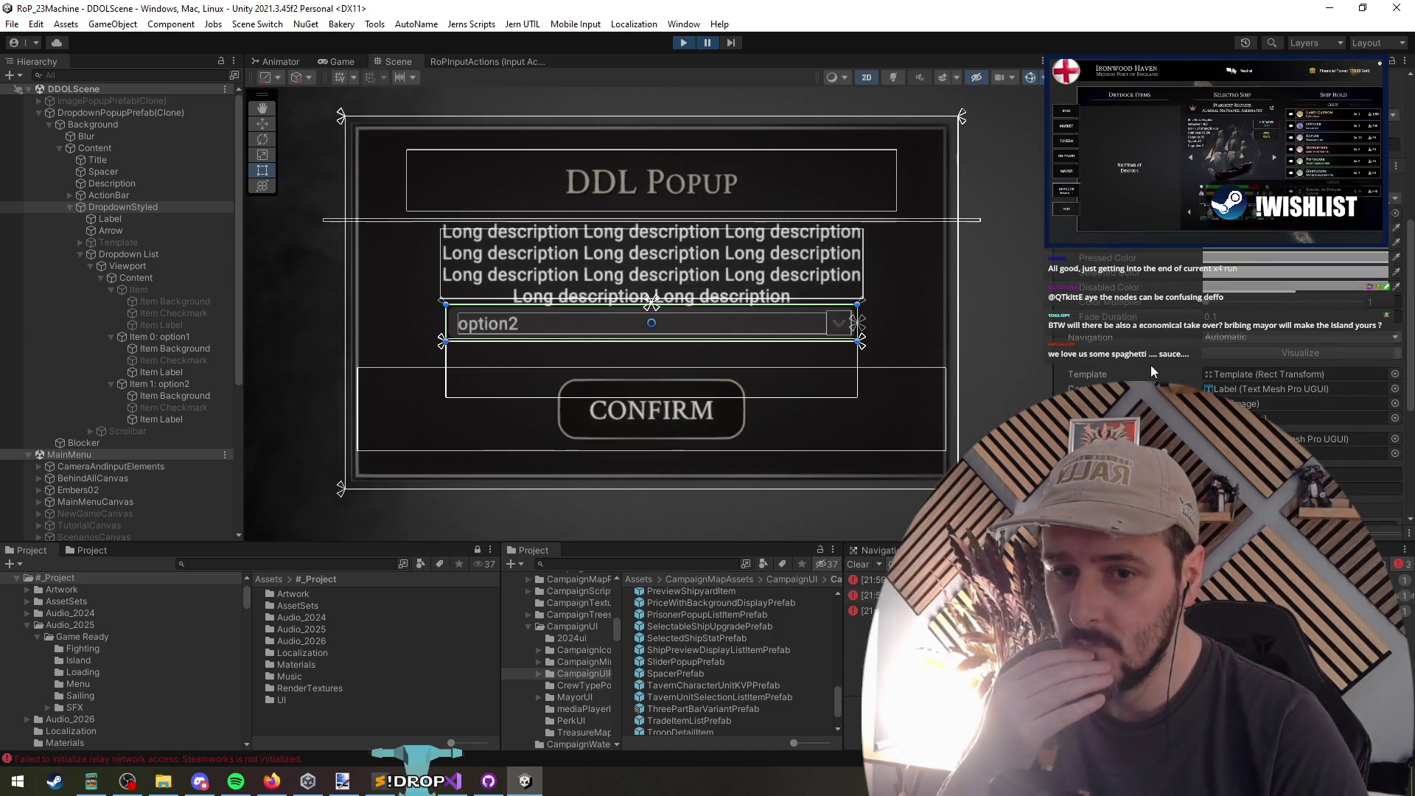
Step: Resume the game, close the DDL Popup, and check the 'Closed DDL Popup' console log
{"action": "left_click", "coordinate": [707, 44]}
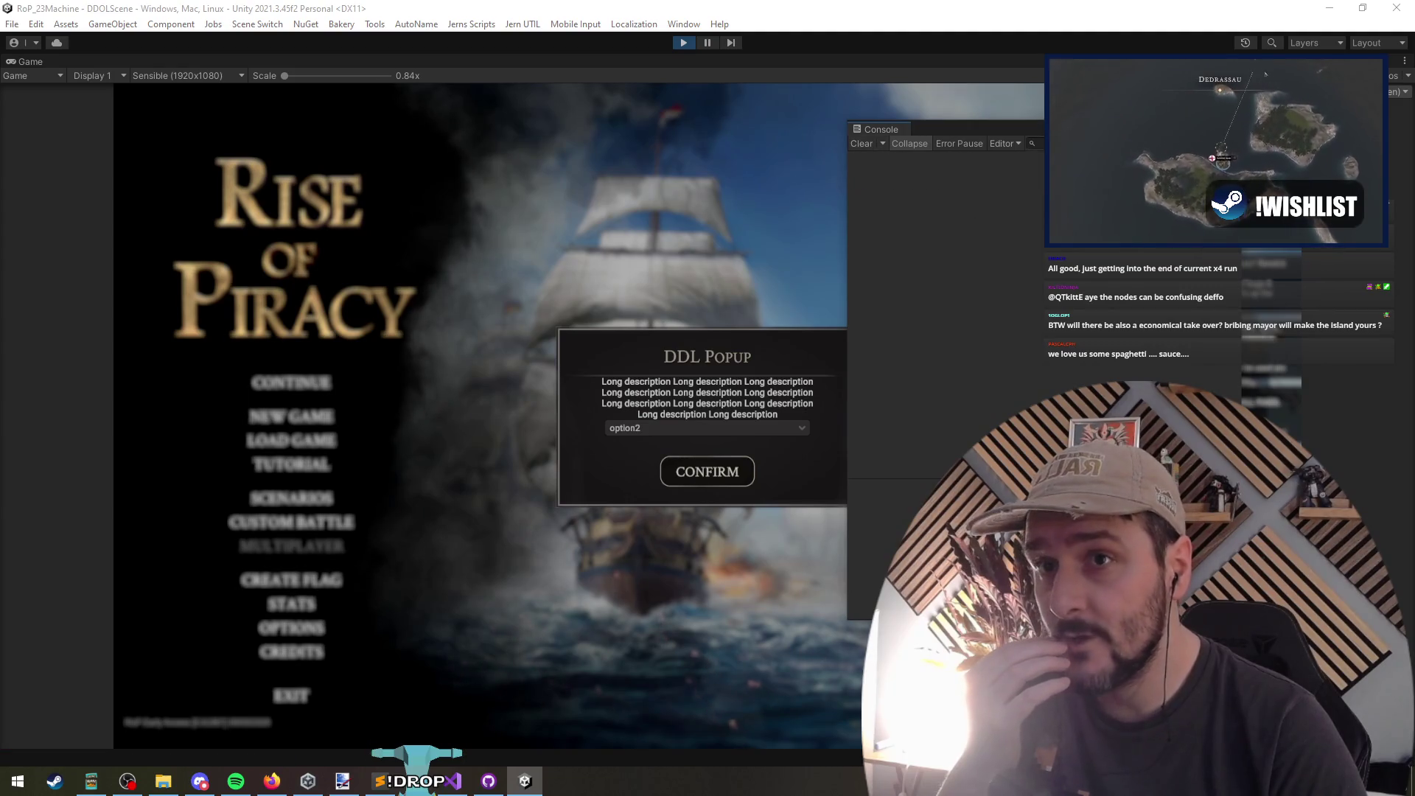
{"action": "key", "text": "Return"}
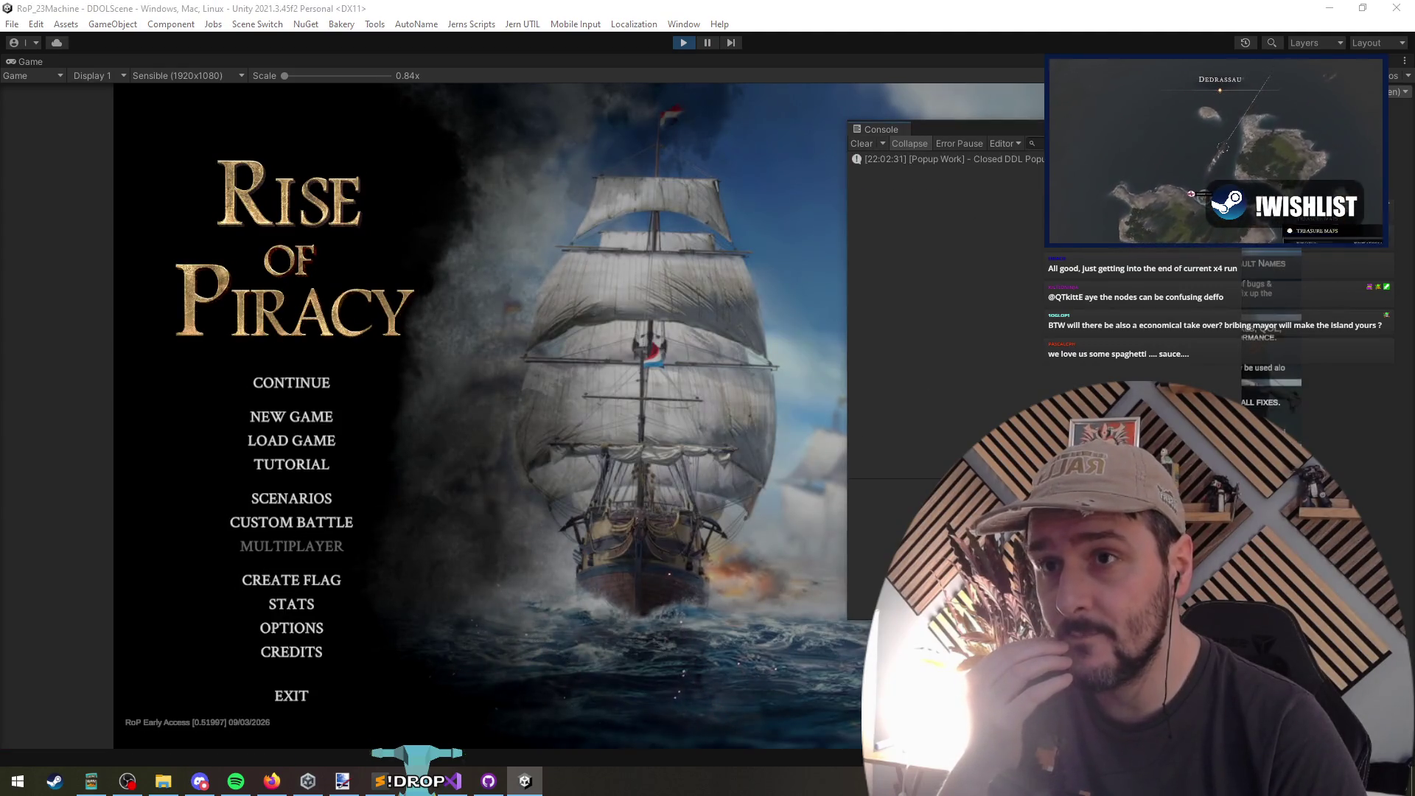
{"action": "left_click", "coordinate": [950, 158]}
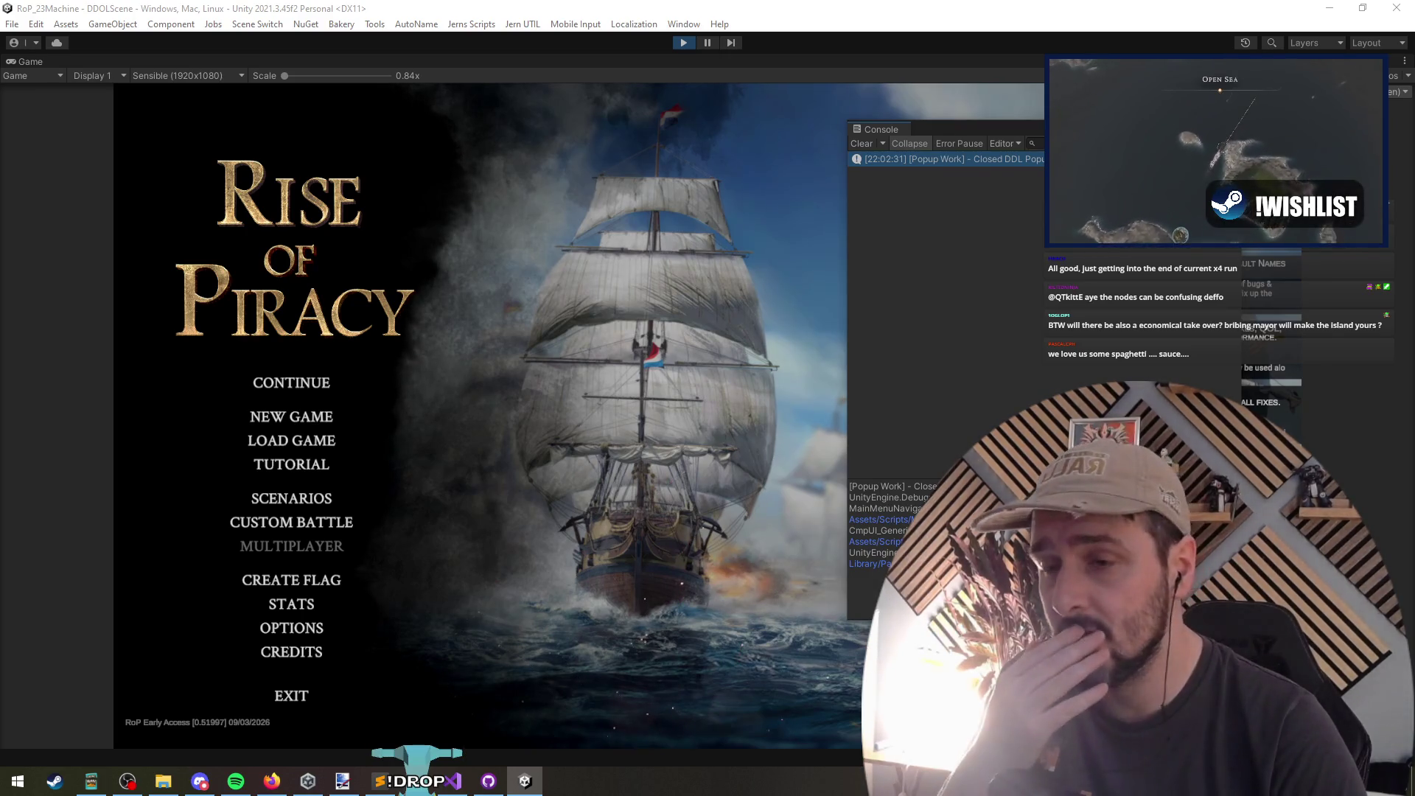
Step: Duplicate the option1 and option2 entries twice in the DDL Popup options array
{"action": "left_click", "coordinate": [453, 780]}
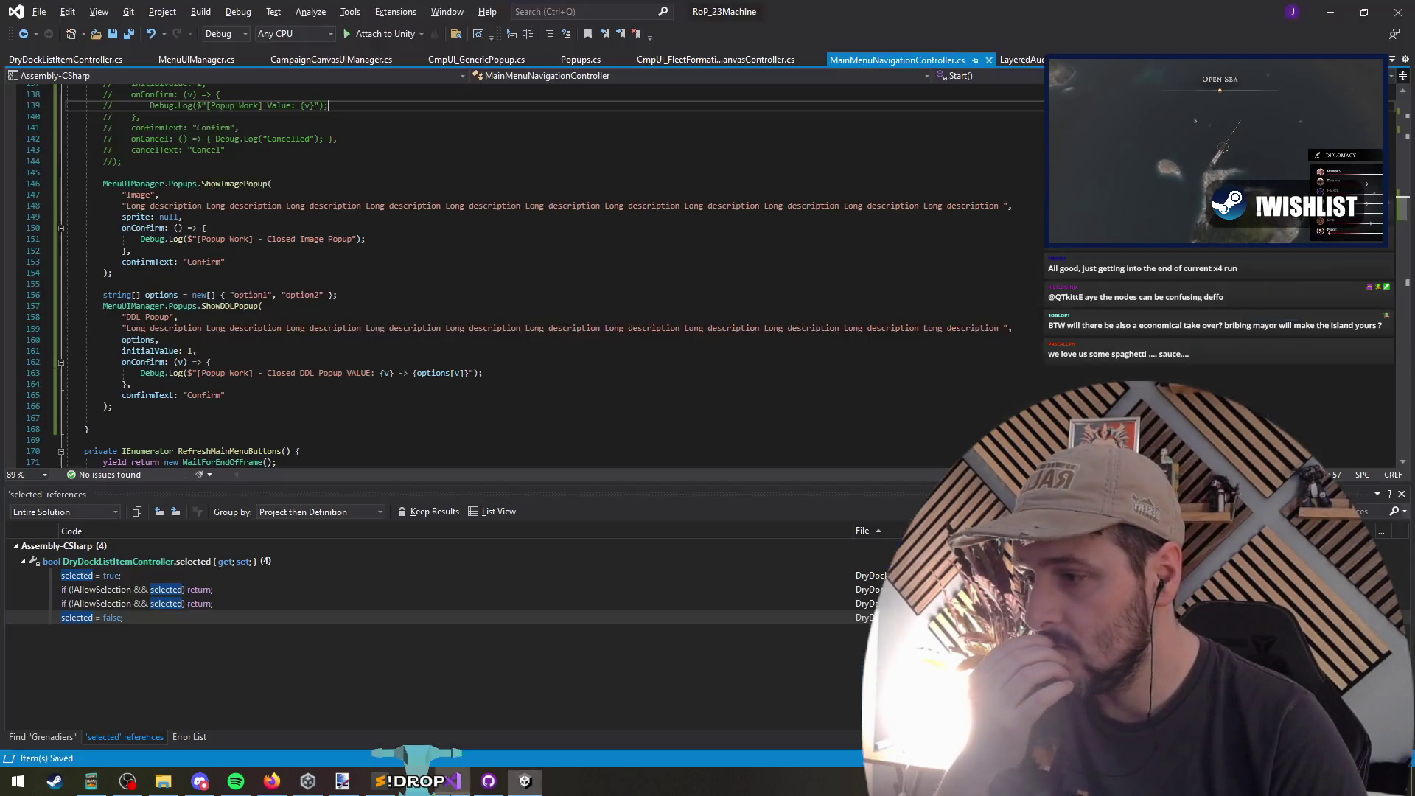
{"action": "left_click", "coordinate": [307, 317]}
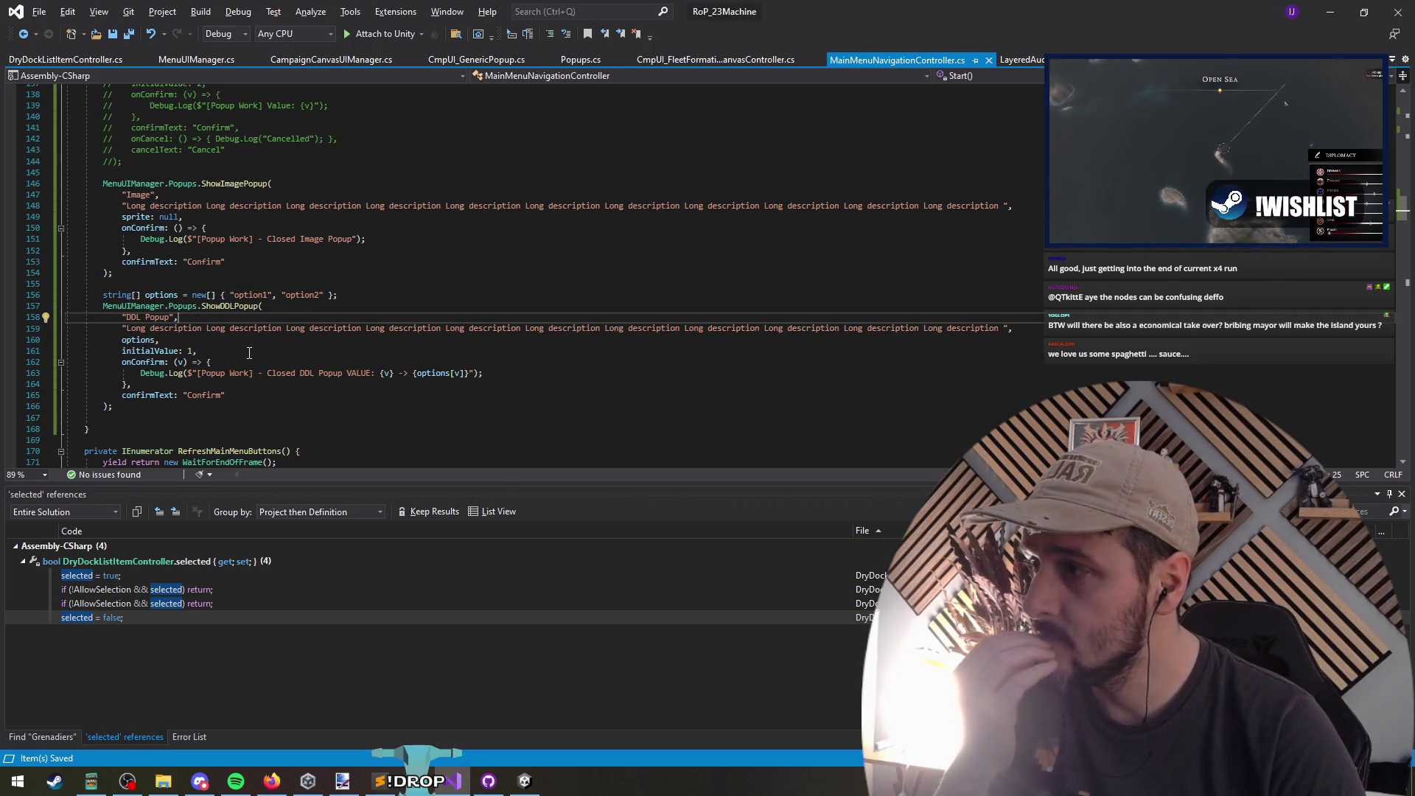
{"action": "left_click_drag", "start_coordinate": [323, 295], "coordinate": [235, 295]}
{"action": "key", "text": "ctrl+c"}
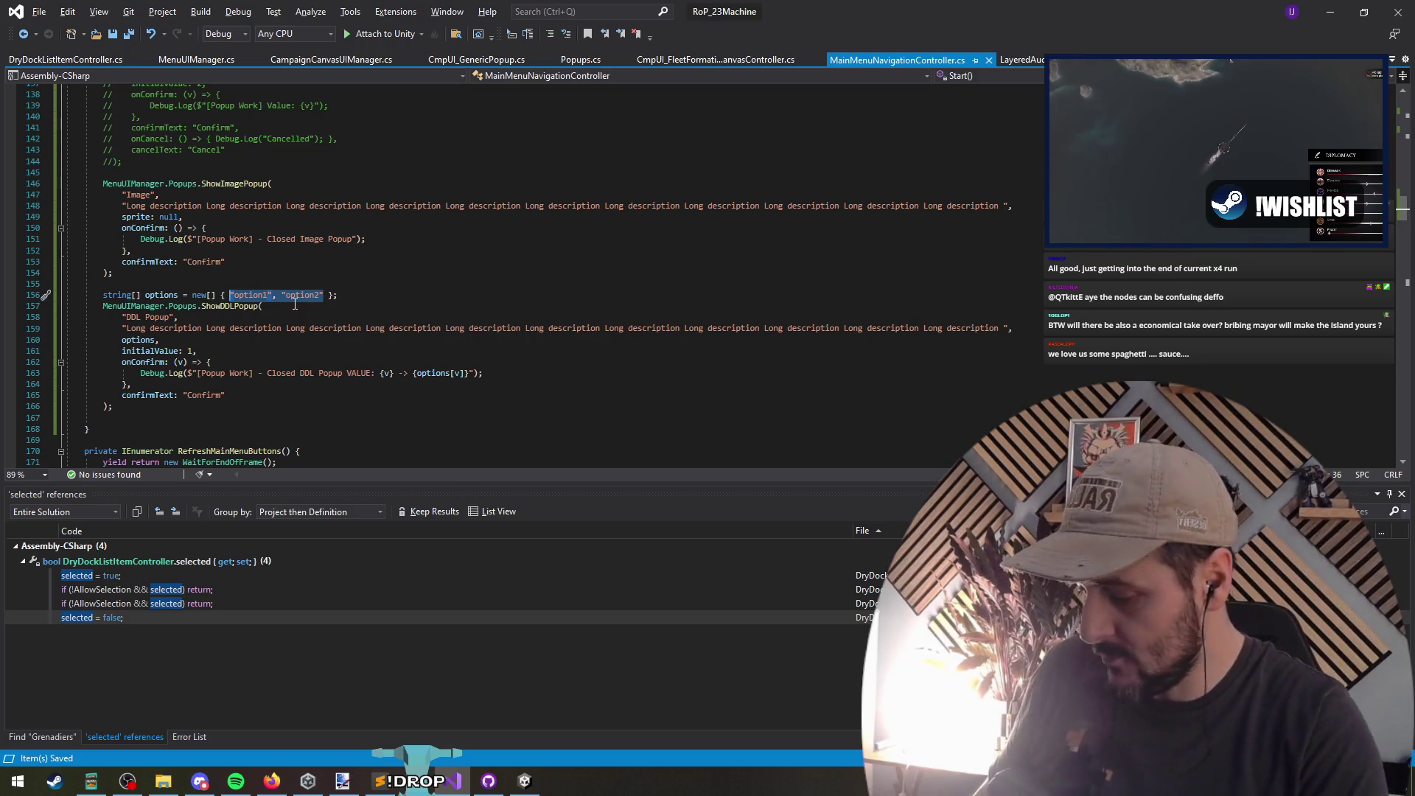
{"action": "key", "text": "Right"}
{"action": "type", "text": ", \""}
{"action": "key", "text": "ctrl+v"}
{"action": "type", "text": "\", \""}
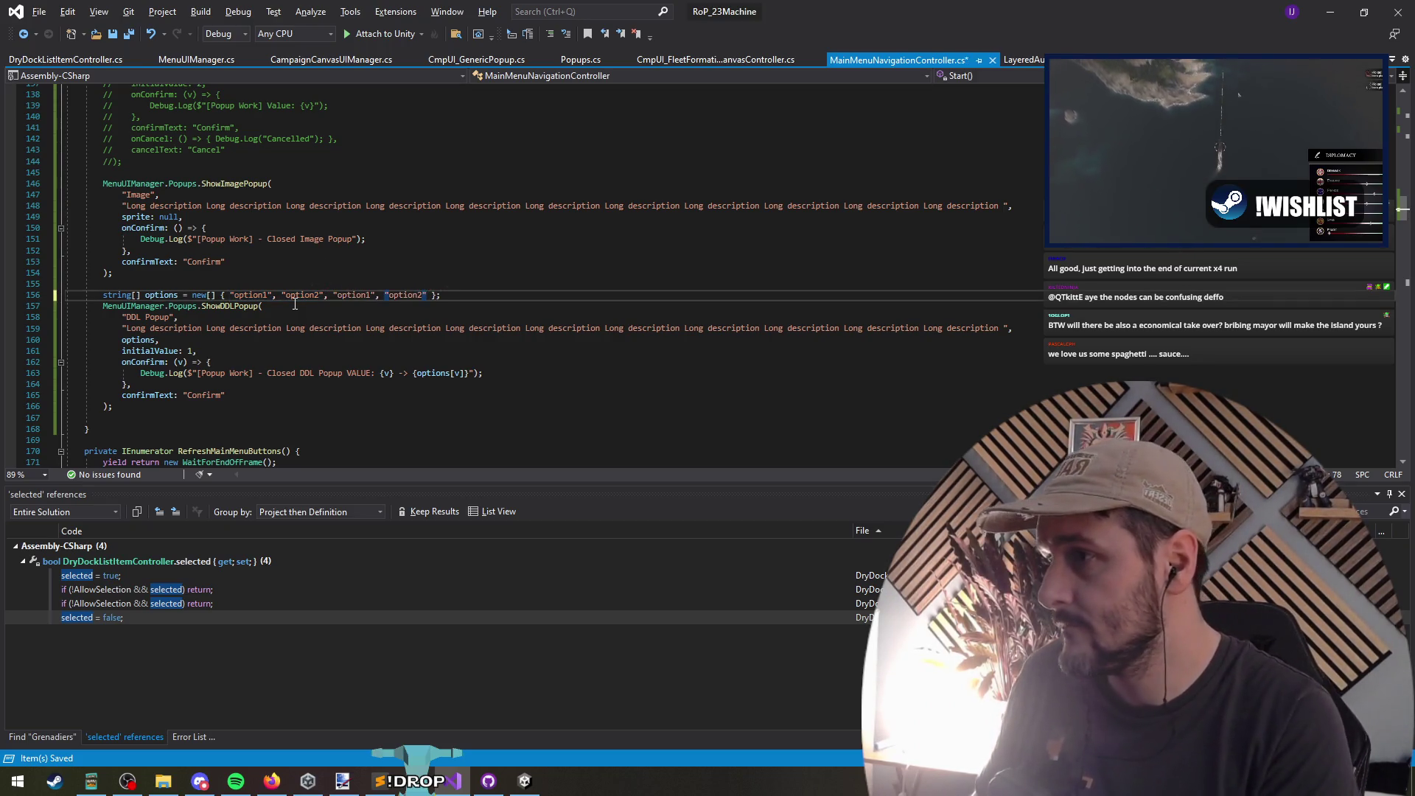
{"action": "type", "text": ", \"option1\", \"option2\""}
Step: Rename the four extra entries to 3, 4, 5 and 6, then save and return to Unity
{"action": "double_click", "coordinate": [363, 295]}
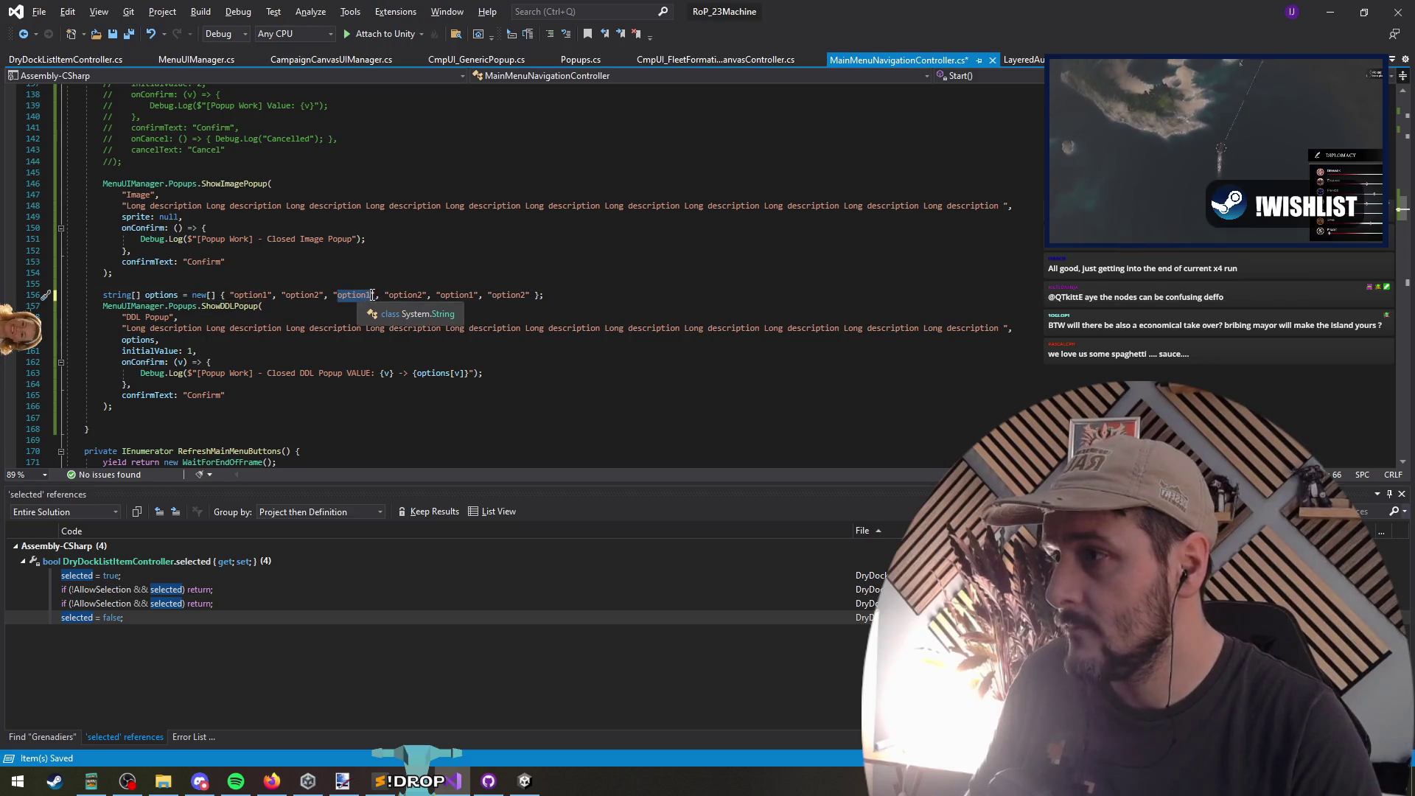
{"action": "type", "text": "3"}
{"action": "double_click", "coordinate": [375, 295]}
{"action": "type", "text": "4"}
{"action": "double_click", "coordinate": [397, 295]}
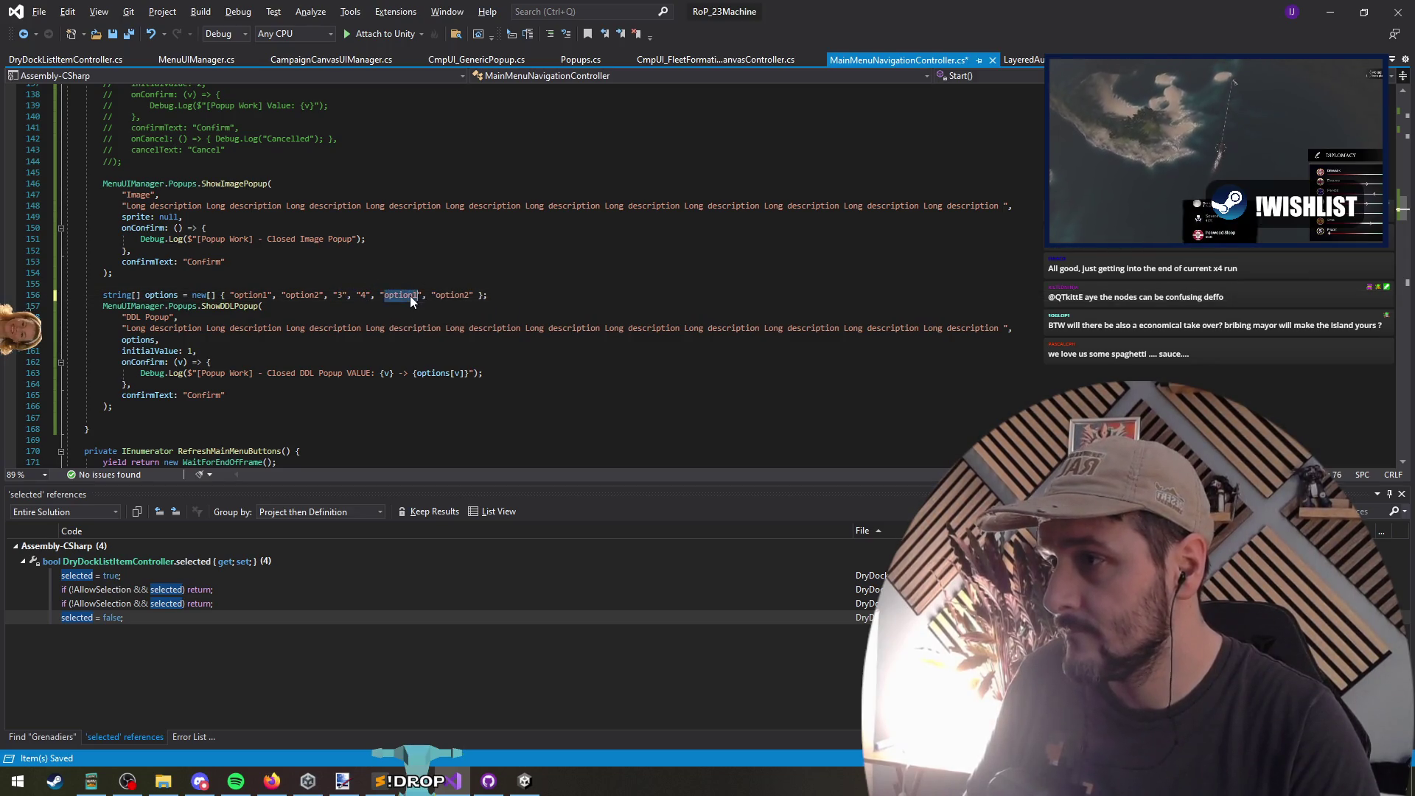
{"action": "type", "text": "5"}
{"action": "double_click", "coordinate": [428, 294]}
{"action": "type", "text": "6"}
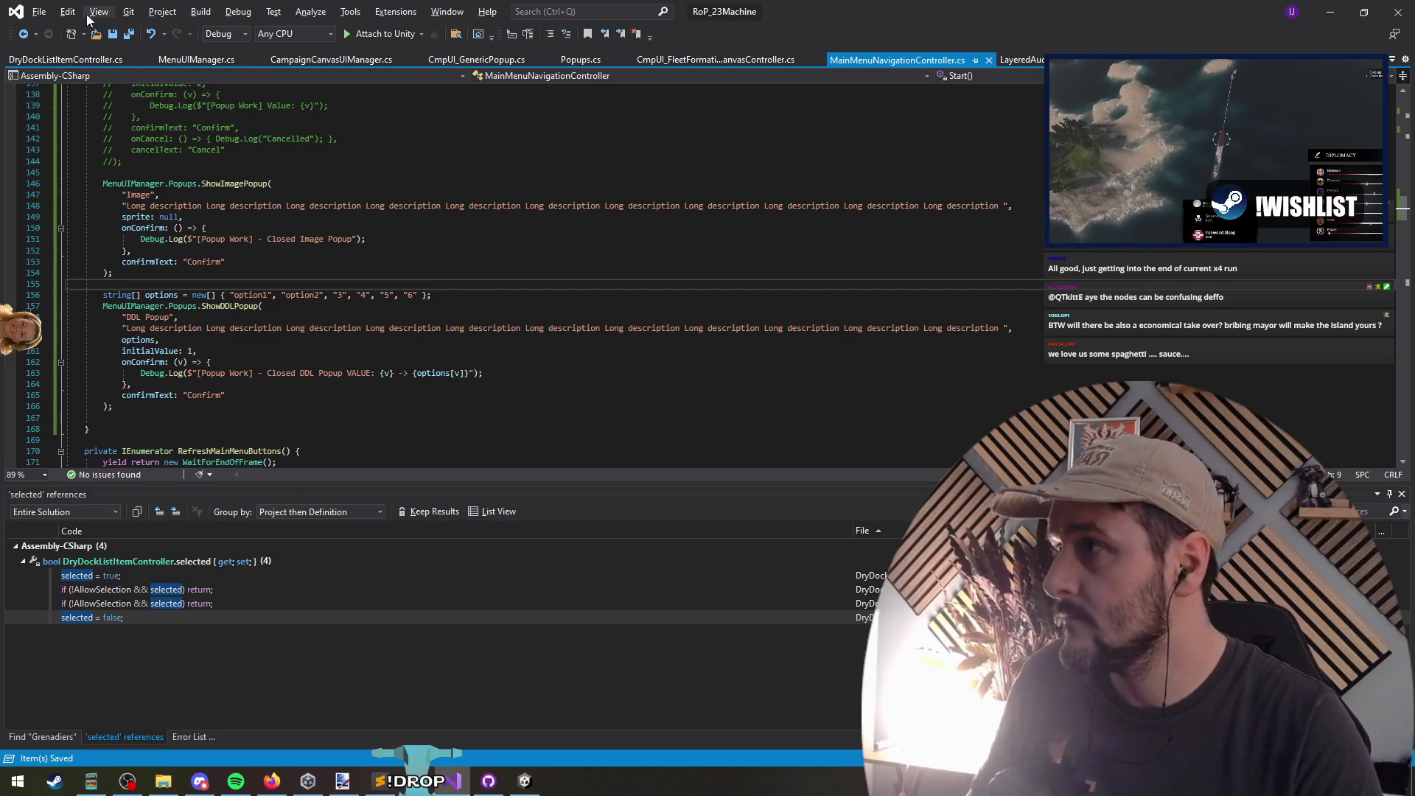
{"action": "key", "text": "alt+Tab"}
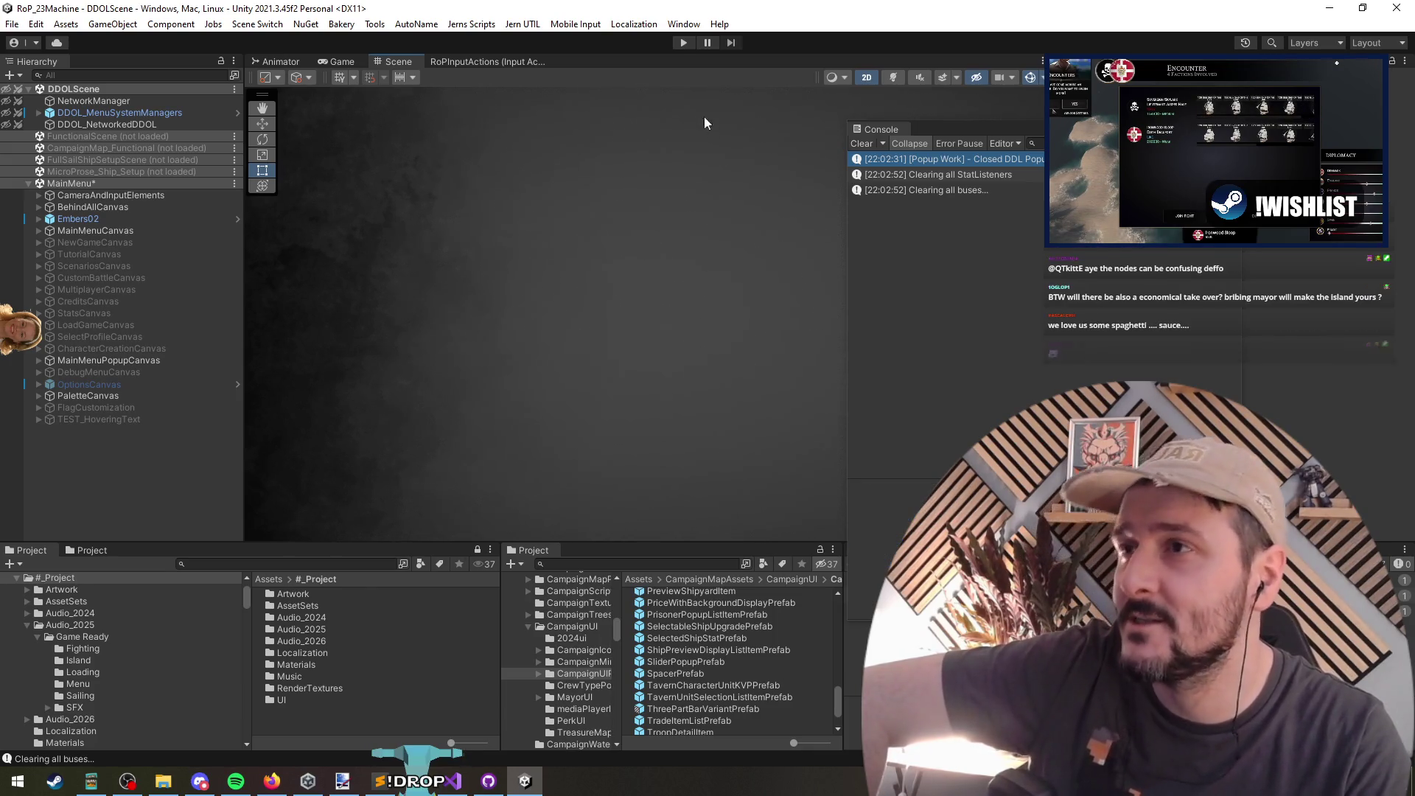
Step: Run play mode twice, confirming the Image popup to reach the DDL Popup
{"action": "left_click", "coordinate": [683, 42]}
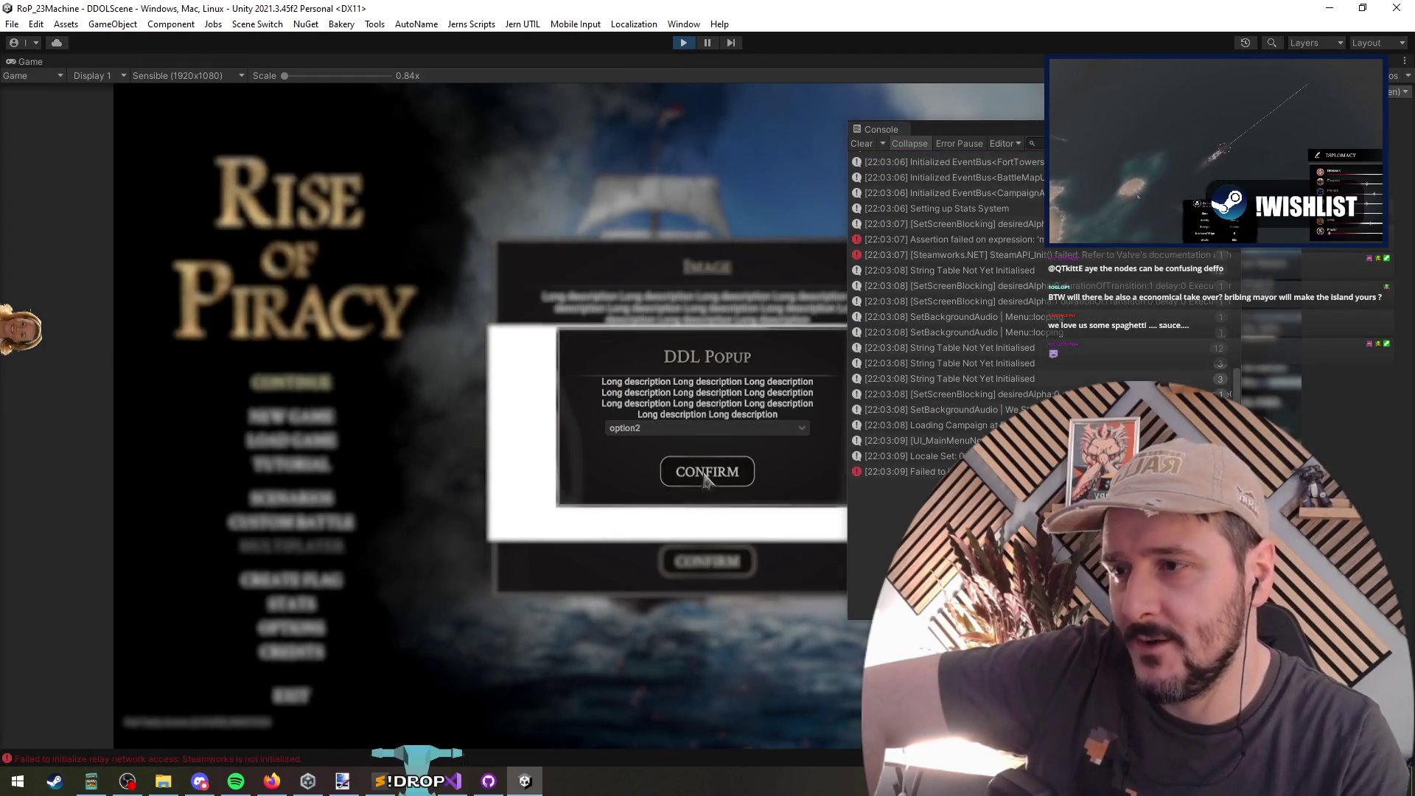
{"action": "left_click", "coordinate": [706, 473]}
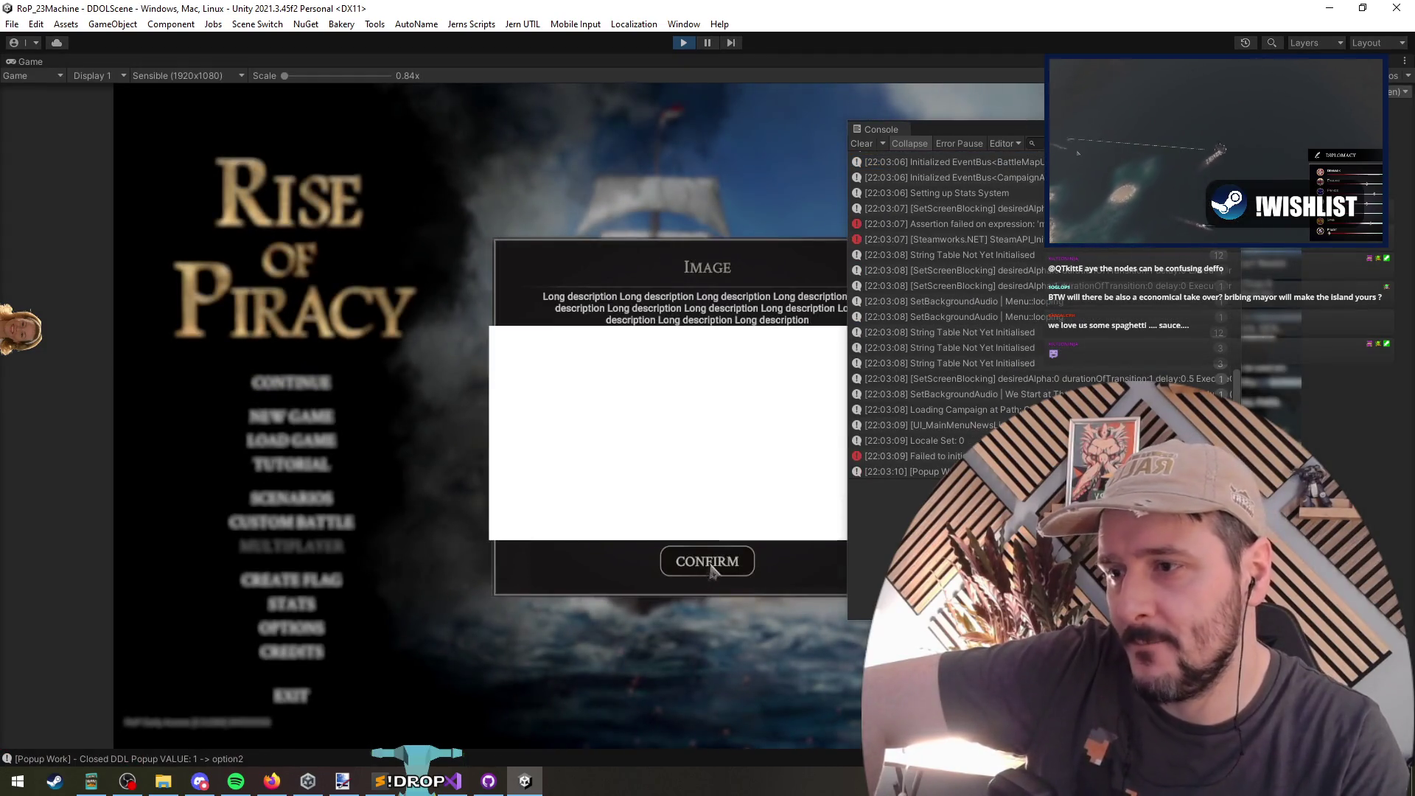
{"action": "left_click", "coordinate": [706, 561]}
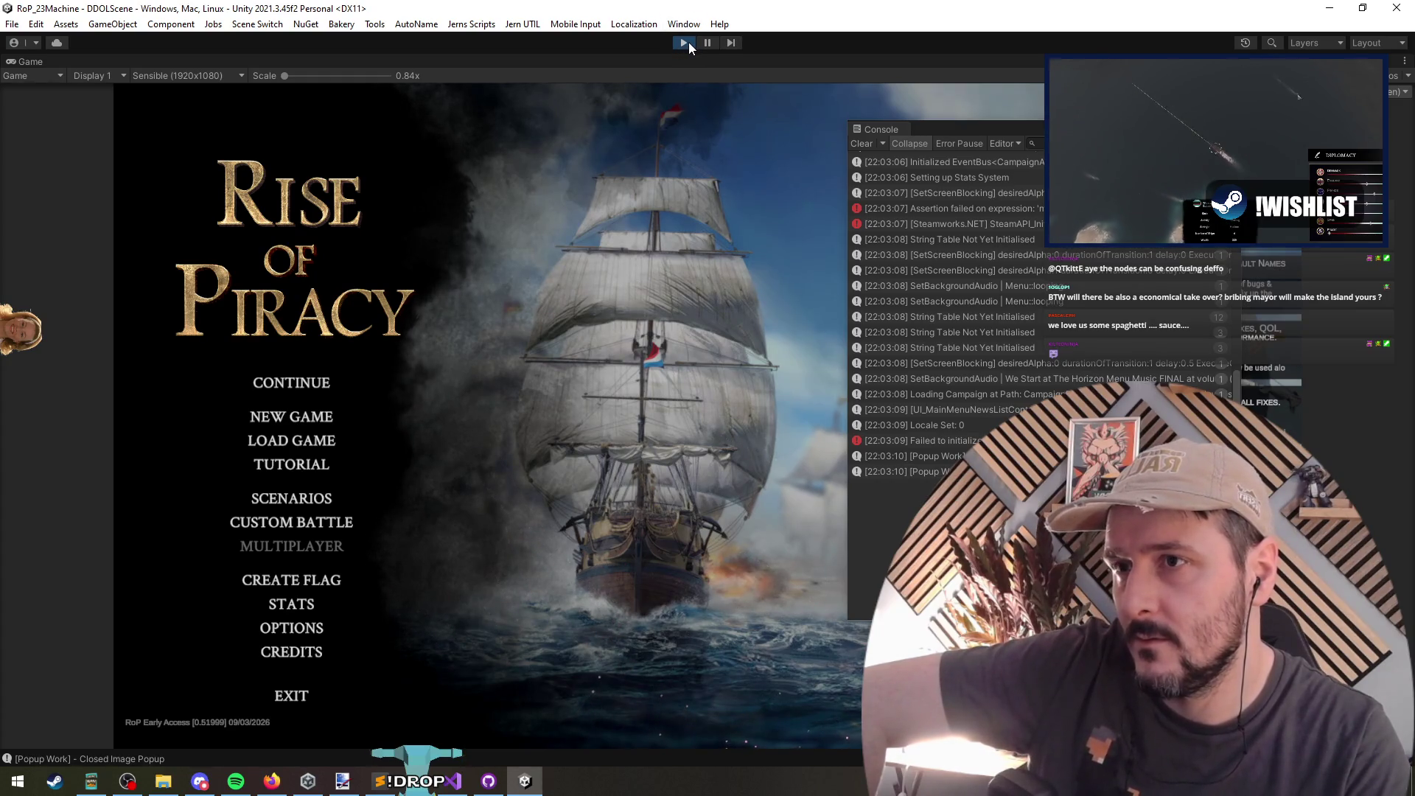
{"action": "left_click", "coordinate": [689, 42]}
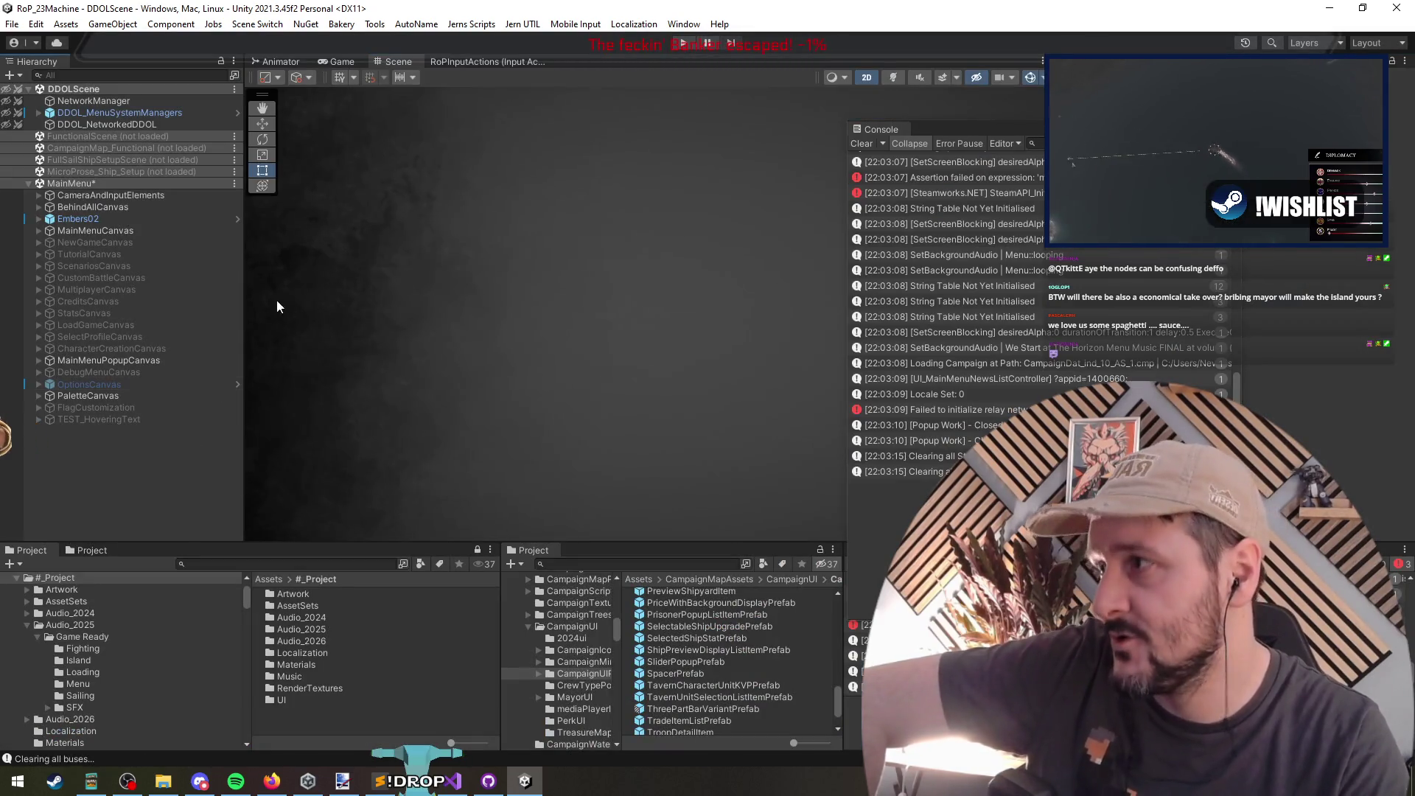
{"action": "left_click", "coordinate": [683, 44]}
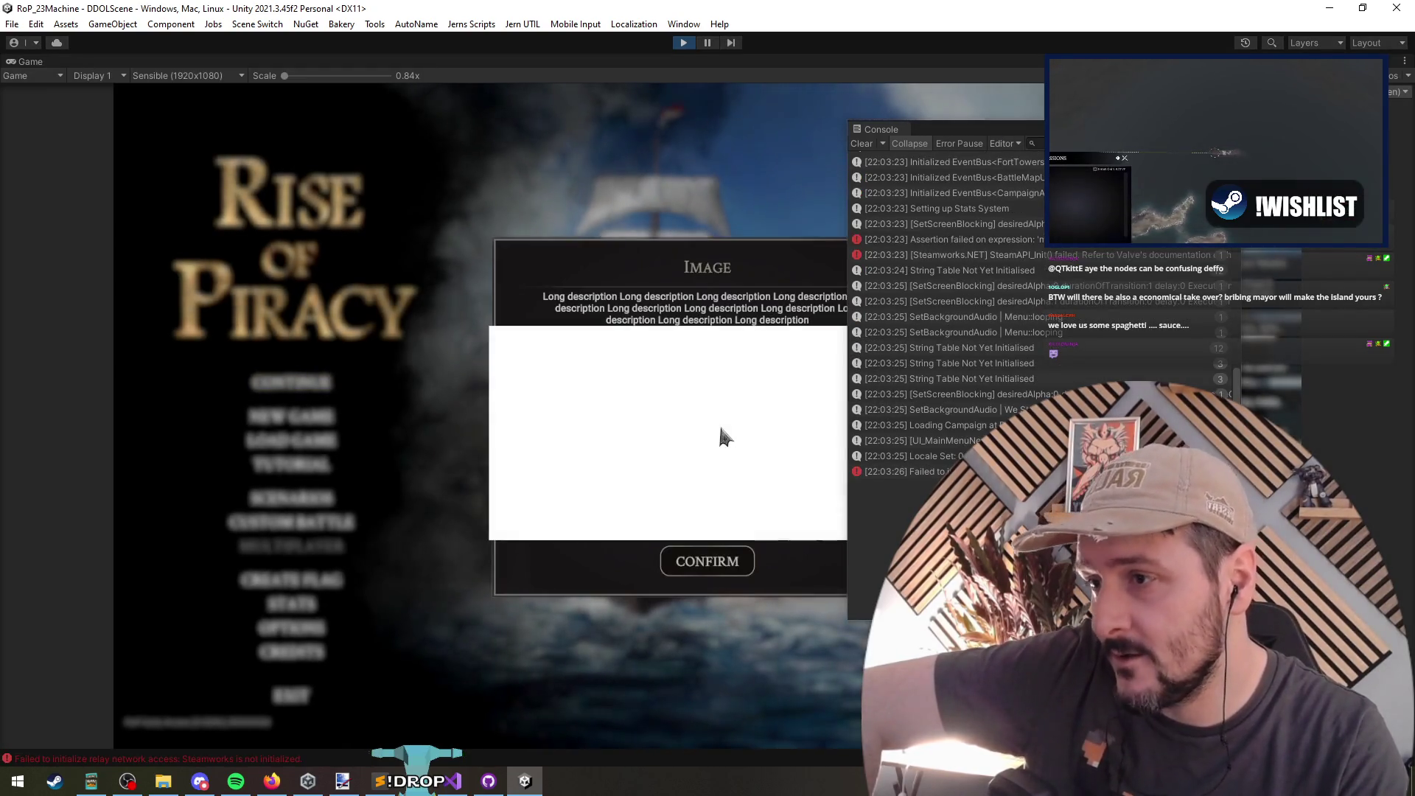
{"action": "left_click", "coordinate": [704, 560]}
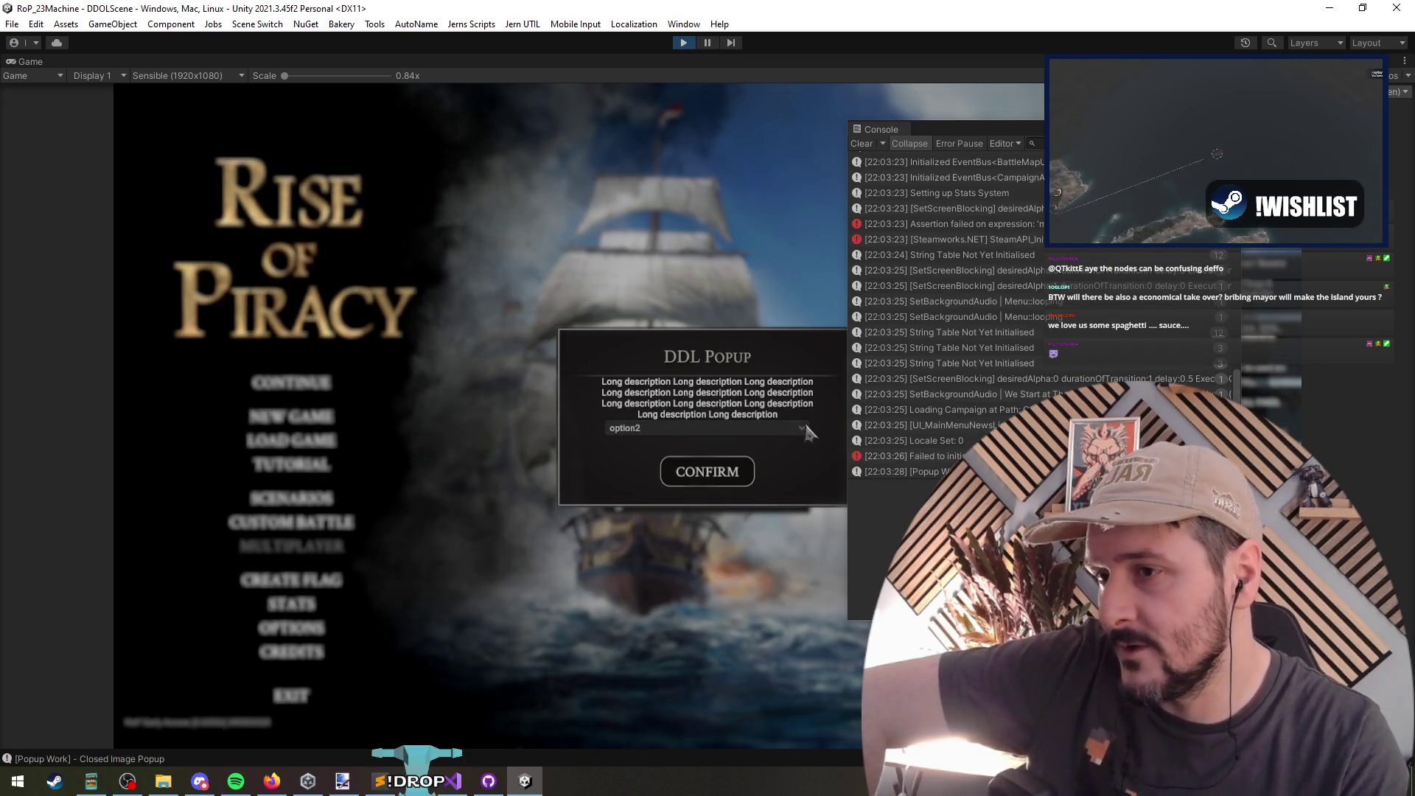
Step: Pause, locate and frame DropdownStyled, then stop play mode and move the Console aside
{"action": "left_click", "coordinate": [712, 43]}
{"action": "left_click", "coordinate": [91, 112]}
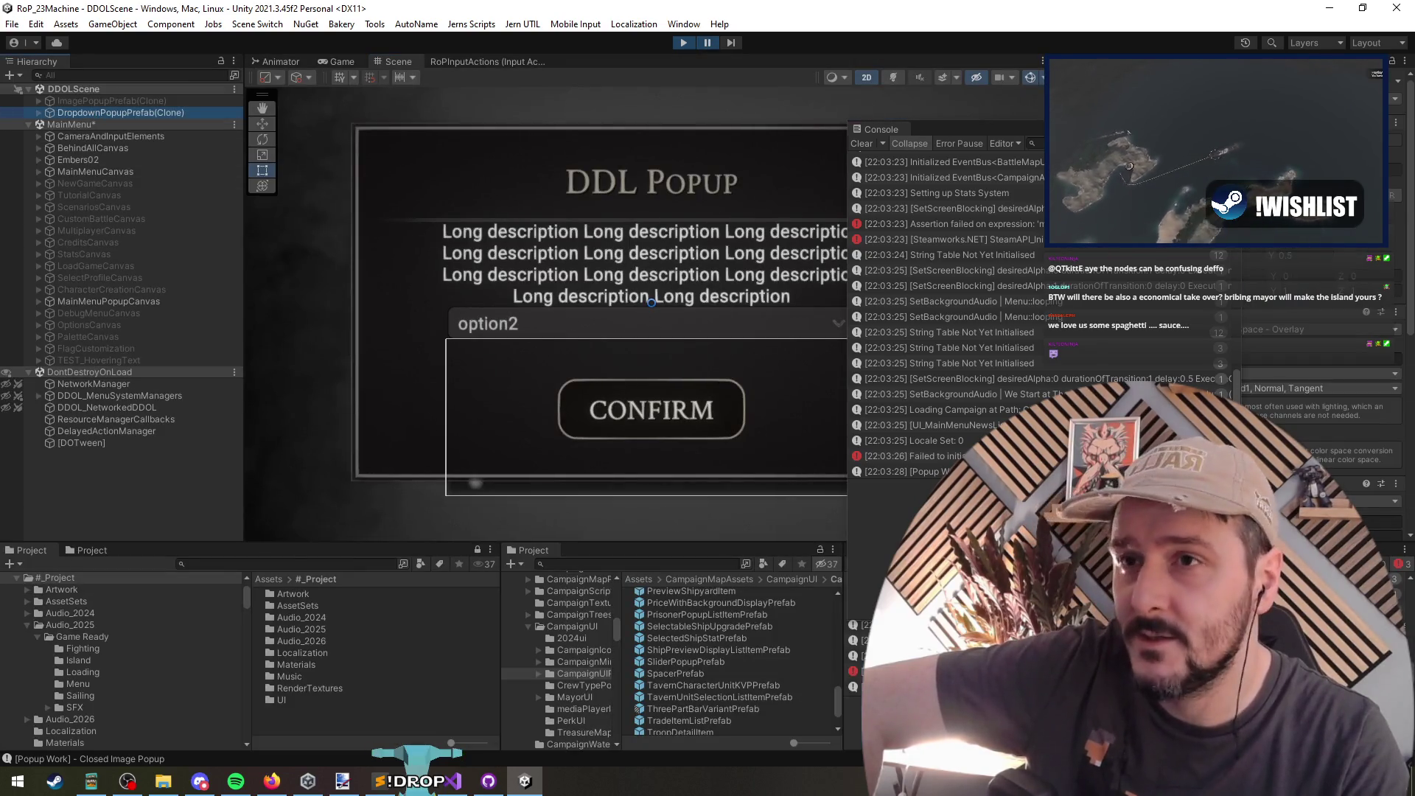
{"action": "left_click_drag", "start_coordinate": [1113, 136], "coordinate": [889, 112]}
{"action": "scroll", "coordinate": [1157, 331], "scroll_direction": "down", "scroll_amount": 3}
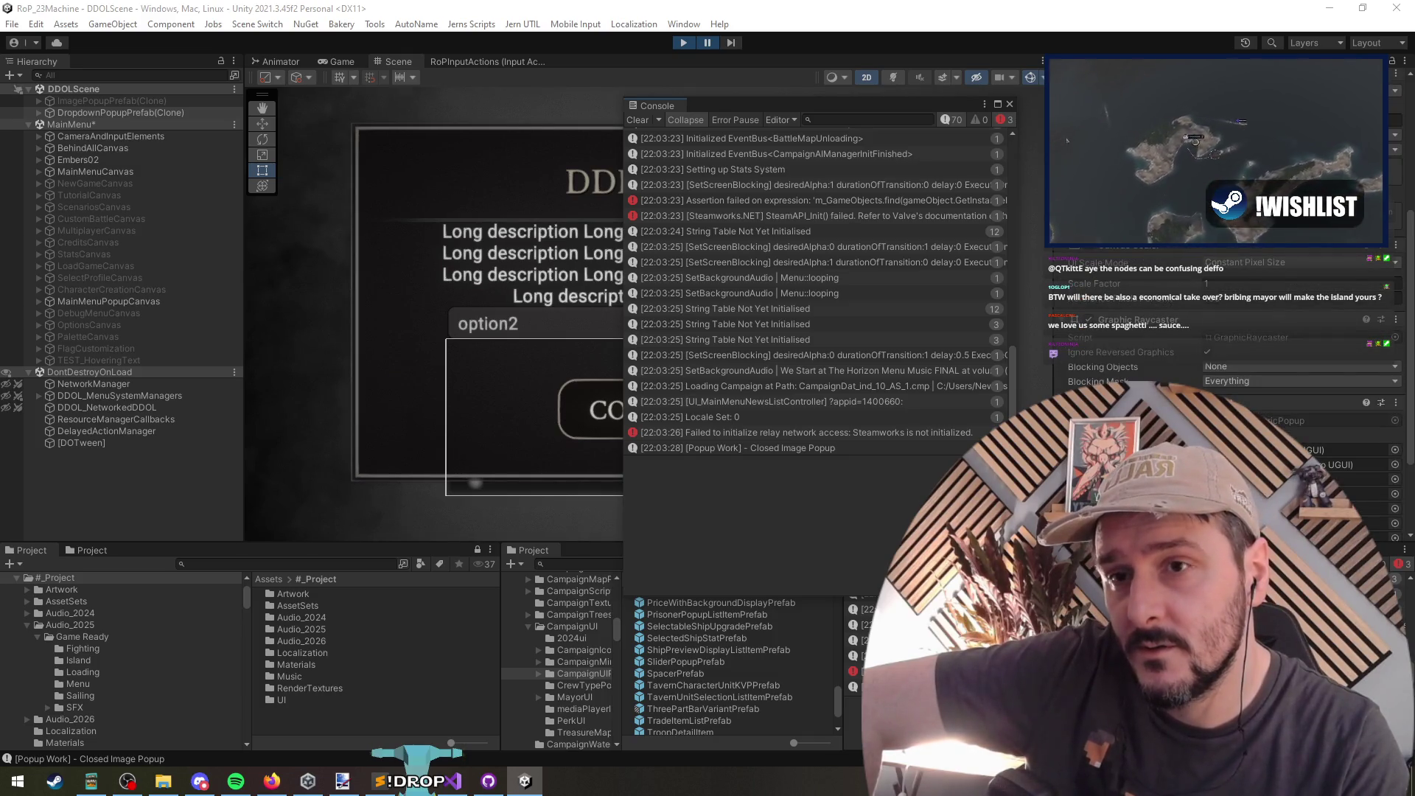
{"action": "scroll", "coordinate": [1146, 378], "scroll_direction": "down", "scroll_amount": 3}
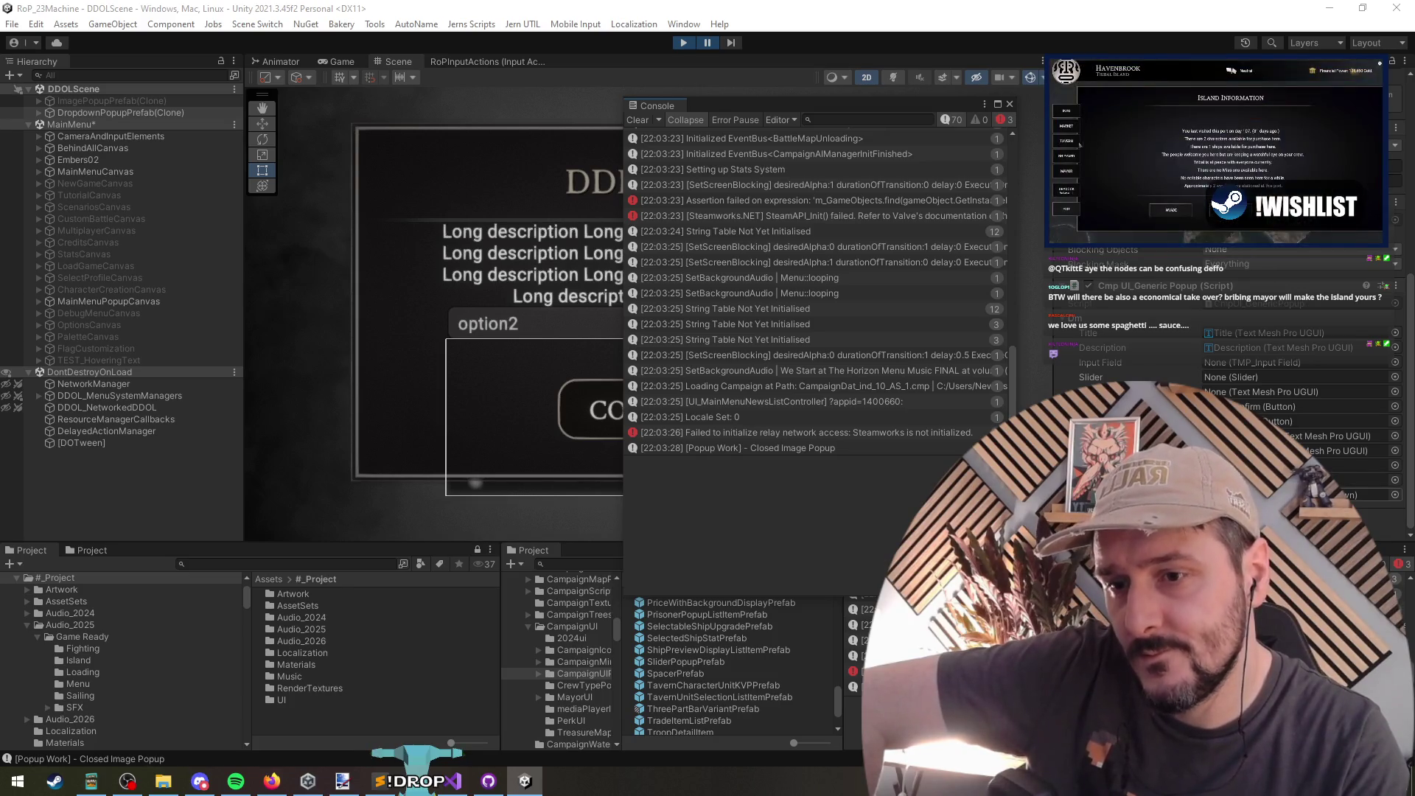
{"action": "left_click", "coordinate": [1348, 495]}
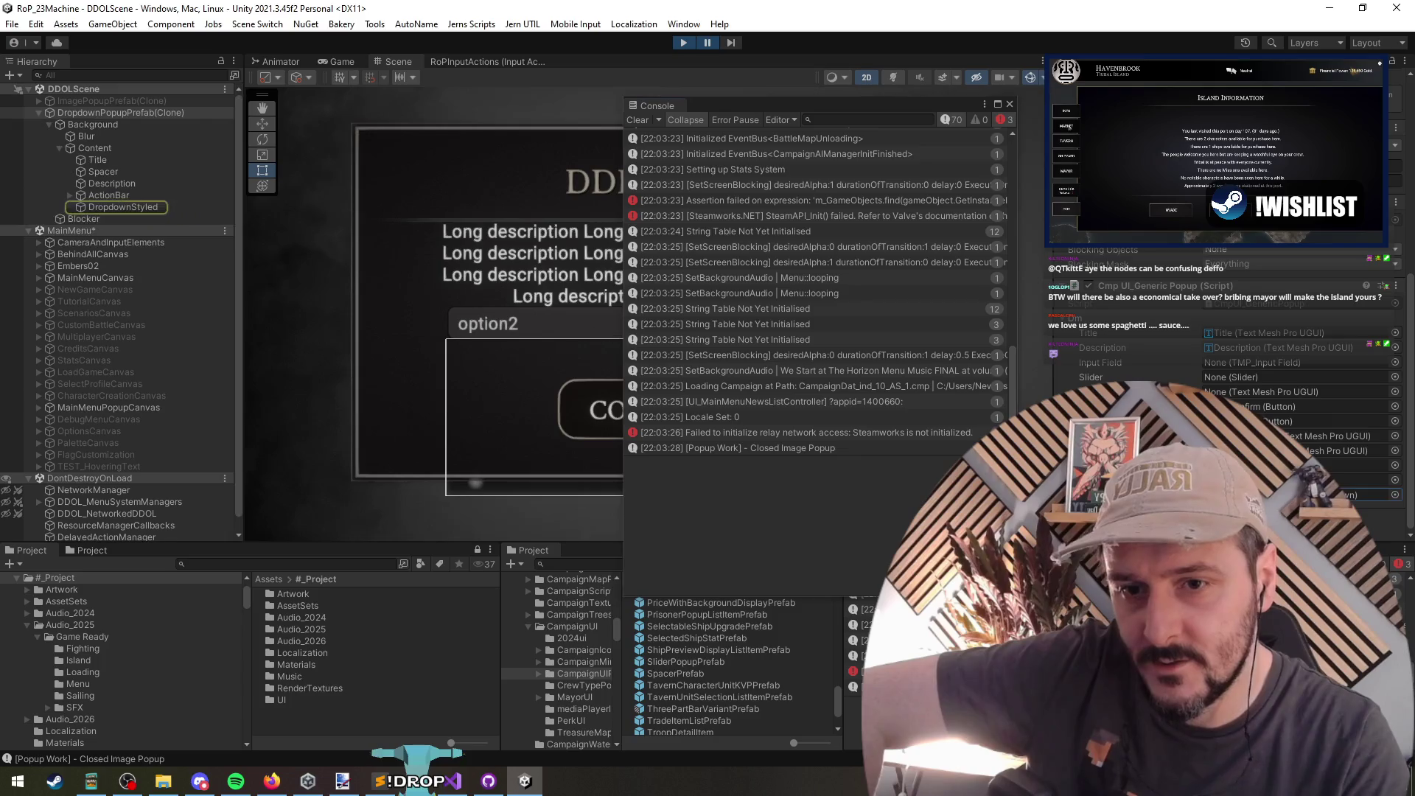
{"action": "double_click", "coordinate": [143, 209]}
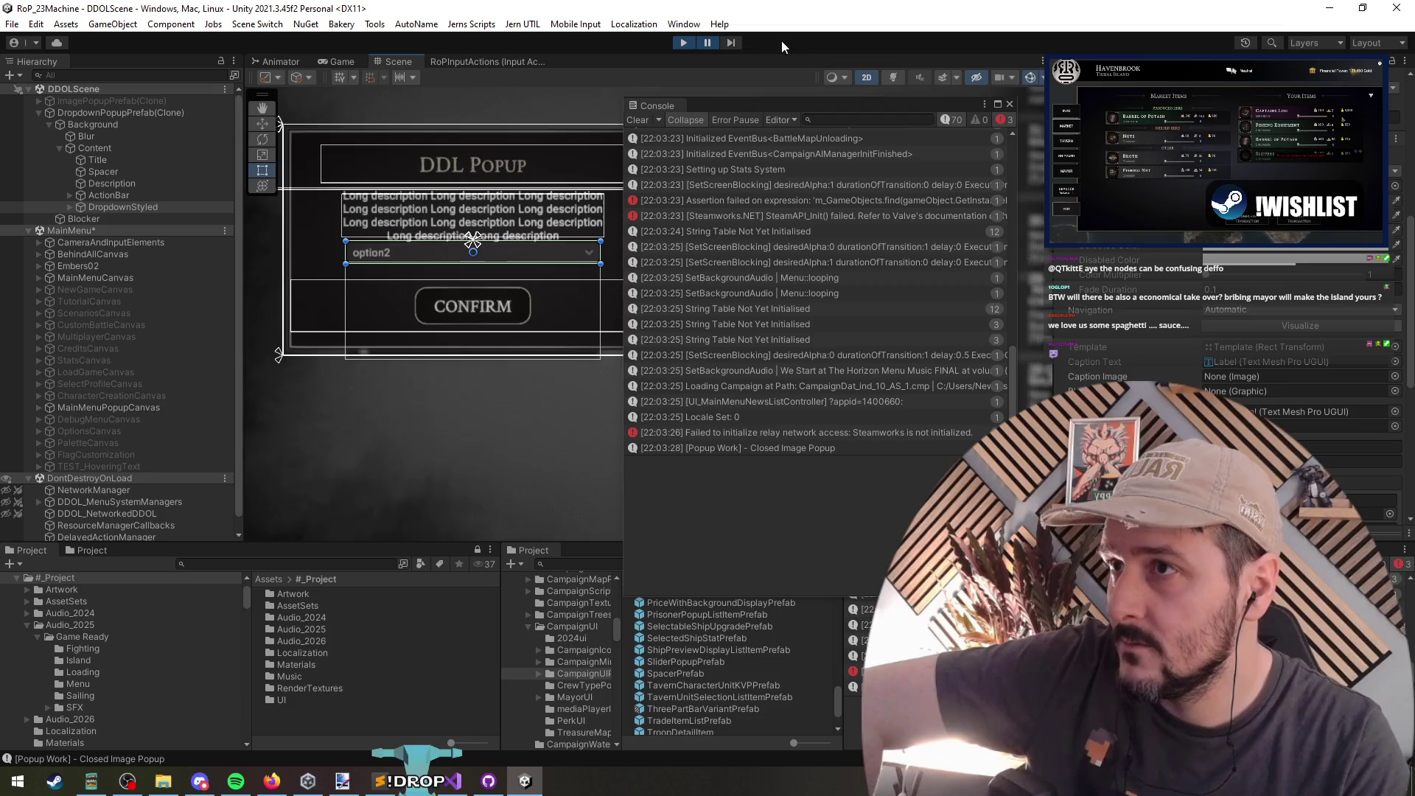
{"action": "key", "text": "ctrl+p"}
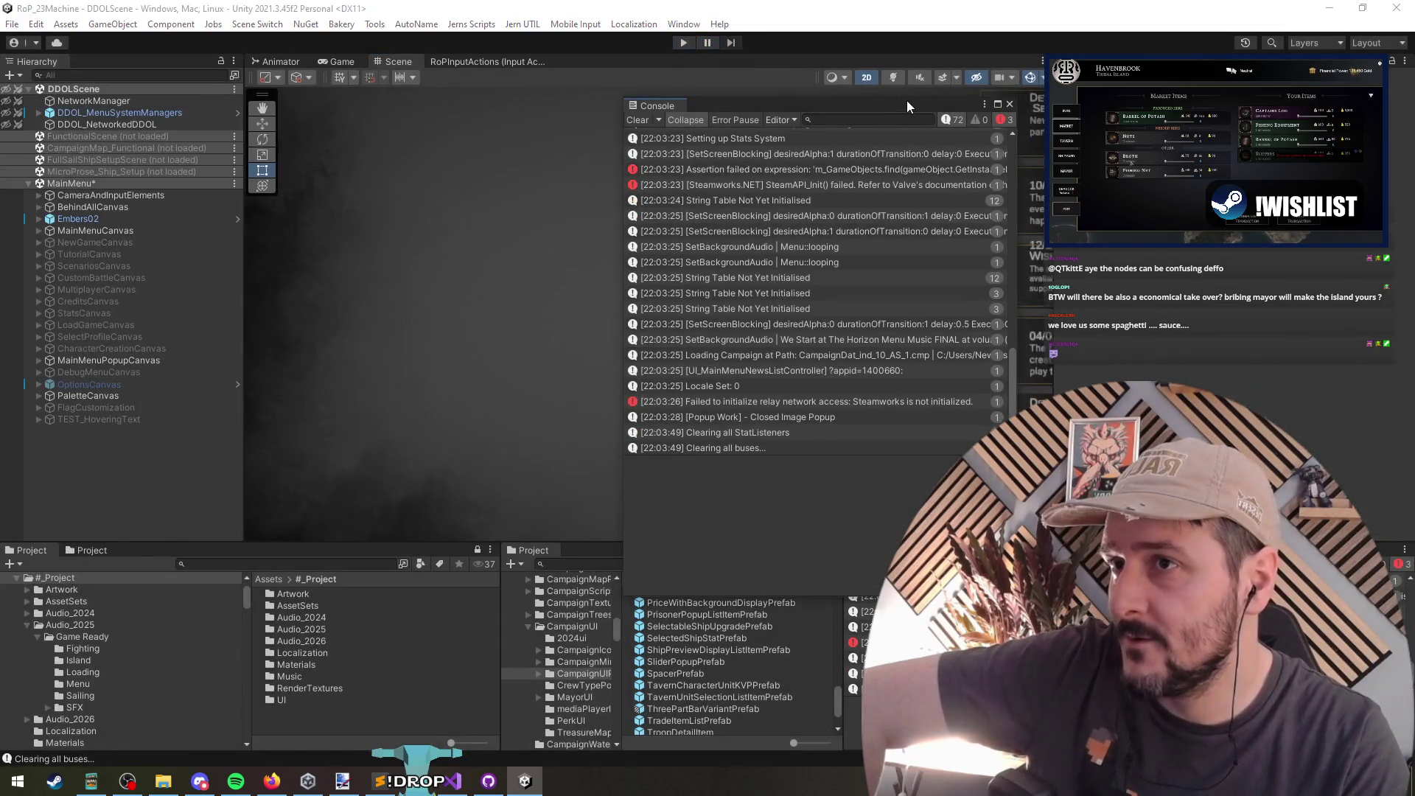
{"action": "left_click_drag", "start_coordinate": [906, 100], "coordinate": [1156, 102]}
Step: Comment out the ShowImagePopup call, leaving only ShowDDLPopup, and return to Unity
{"action": "key", "text": "alt+Tab"}
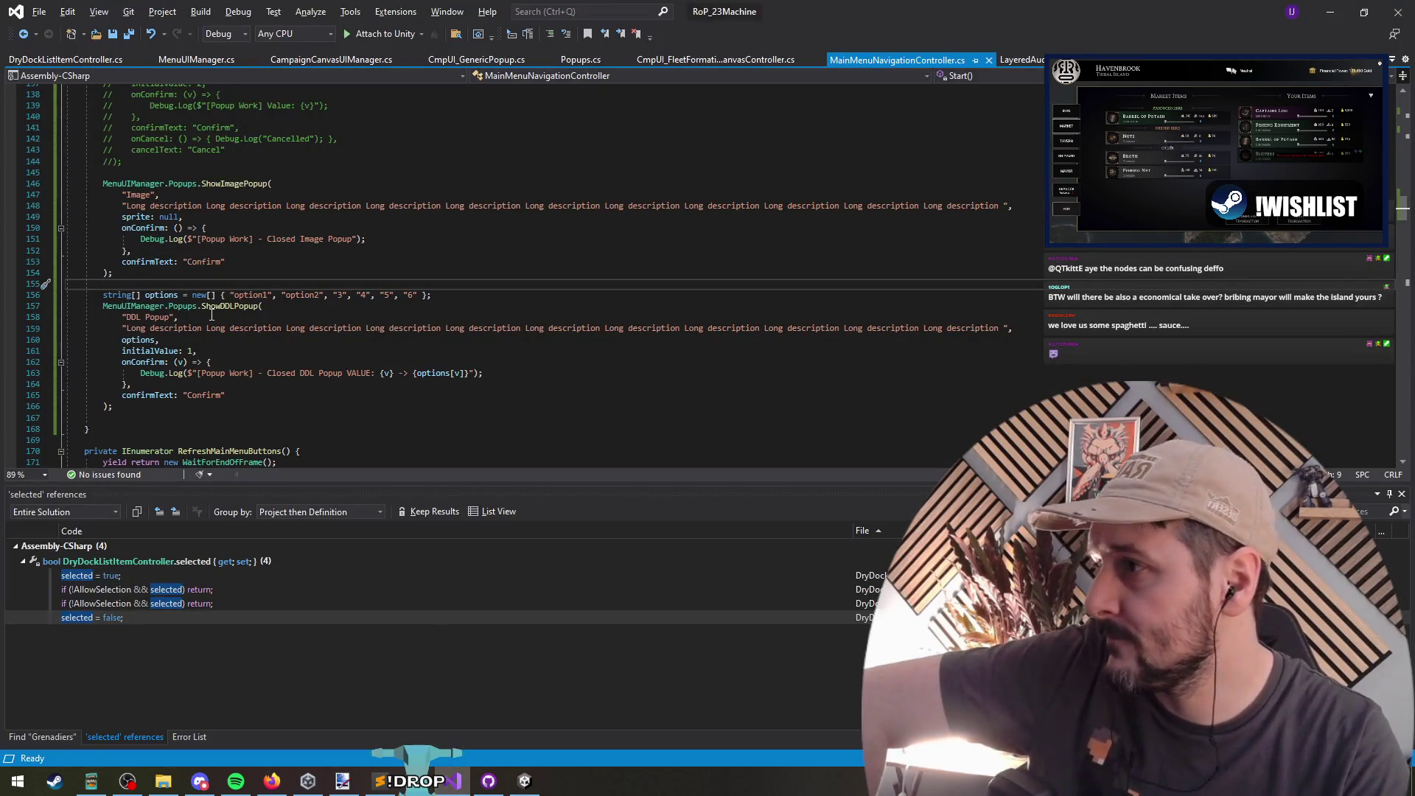
{"action": "left_click_drag", "start_coordinate": [202, 171], "coordinate": [219, 294]}
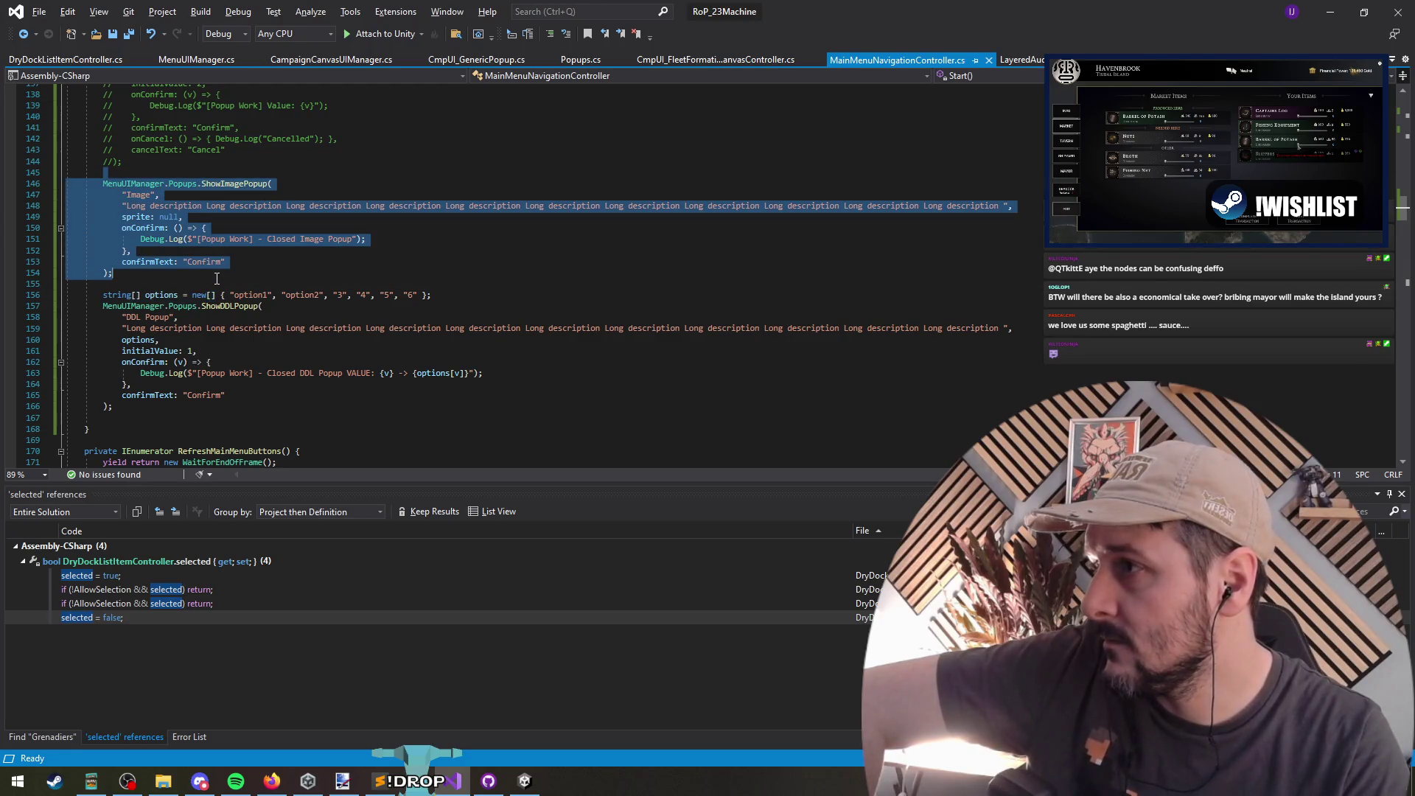
{"action": "left_click", "coordinate": [549, 35]}
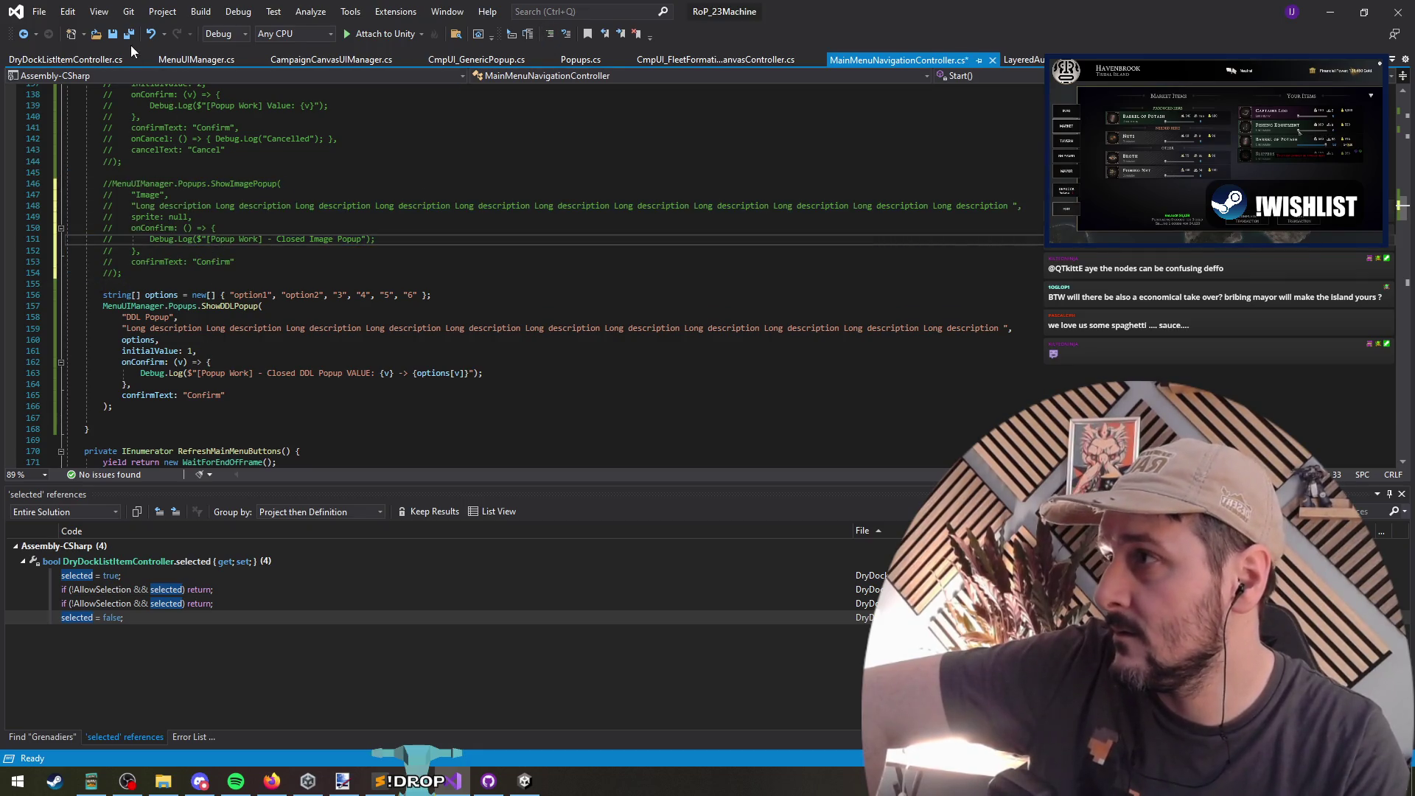
{"action": "left_click_drag", "start_coordinate": [185, 292], "coordinate": [193, 417]}
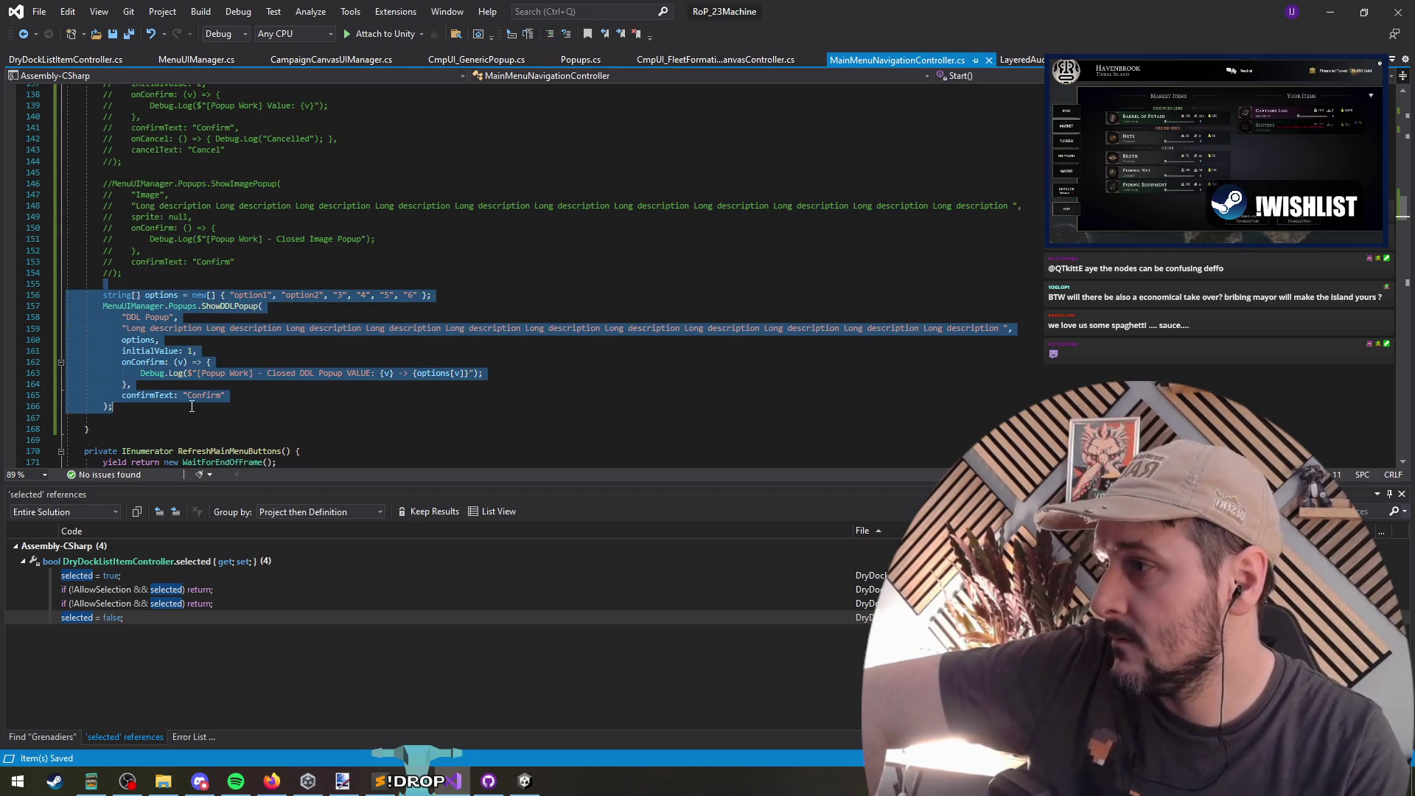
{"action": "left_click", "coordinate": [194, 417]}
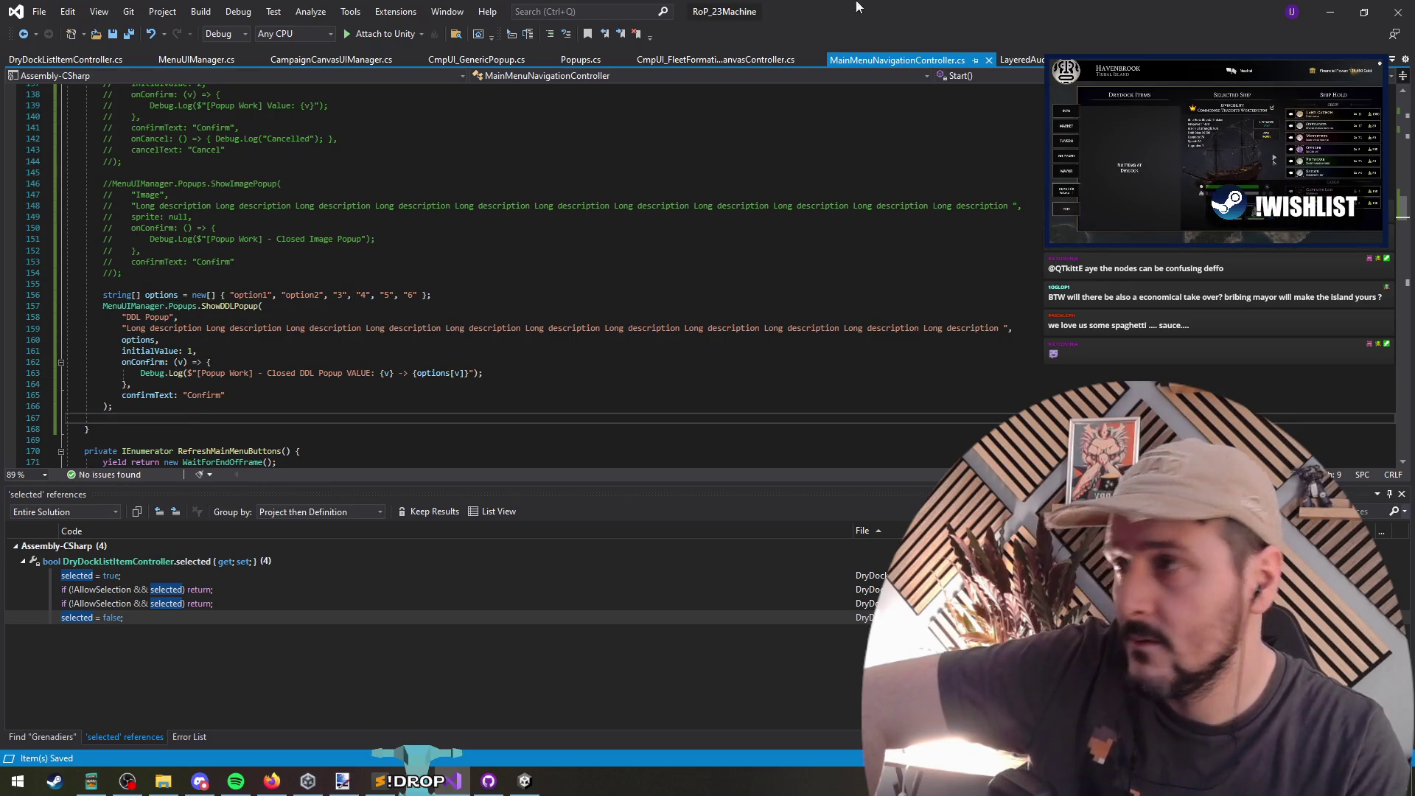
{"action": "left_click", "coordinate": [1330, 12]}
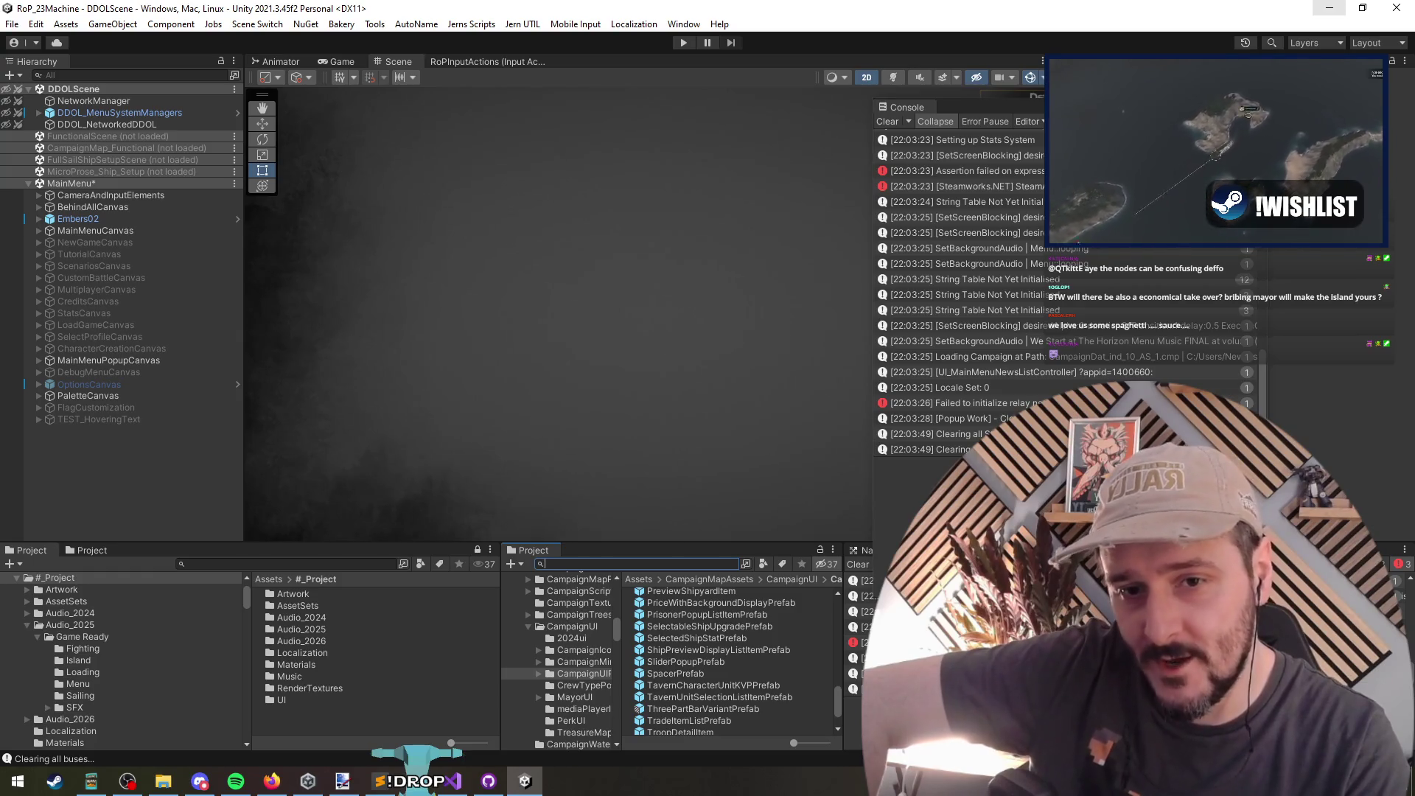
Step: Save the scene and select MenuManager under DDOL_MenuSystemManagers
{"action": "left_click", "coordinate": [654, 221]}
{"action": "left_click_drag", "start_coordinate": [991, 109], "coordinate": [1058, 67]}
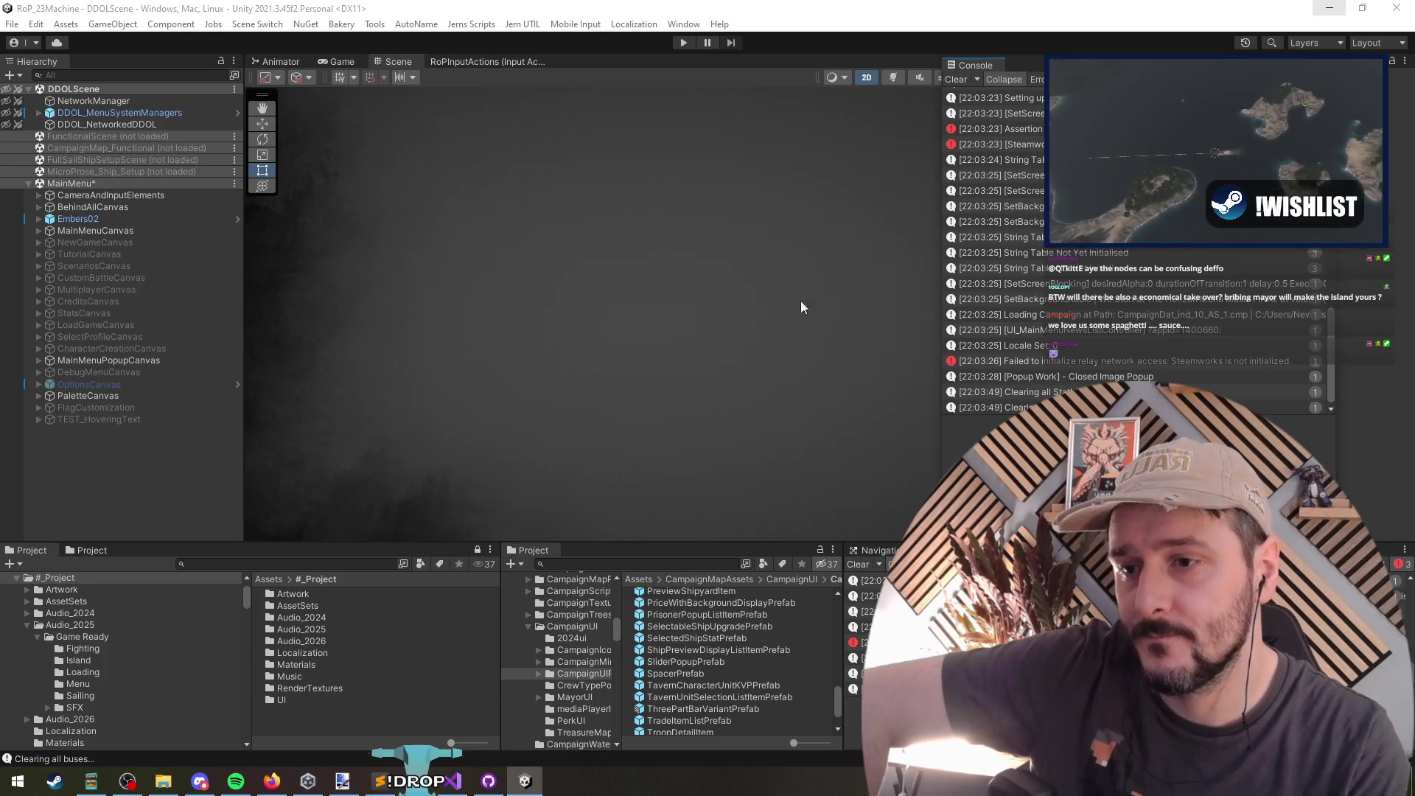
{"action": "key", "text": "ctrl+s"}
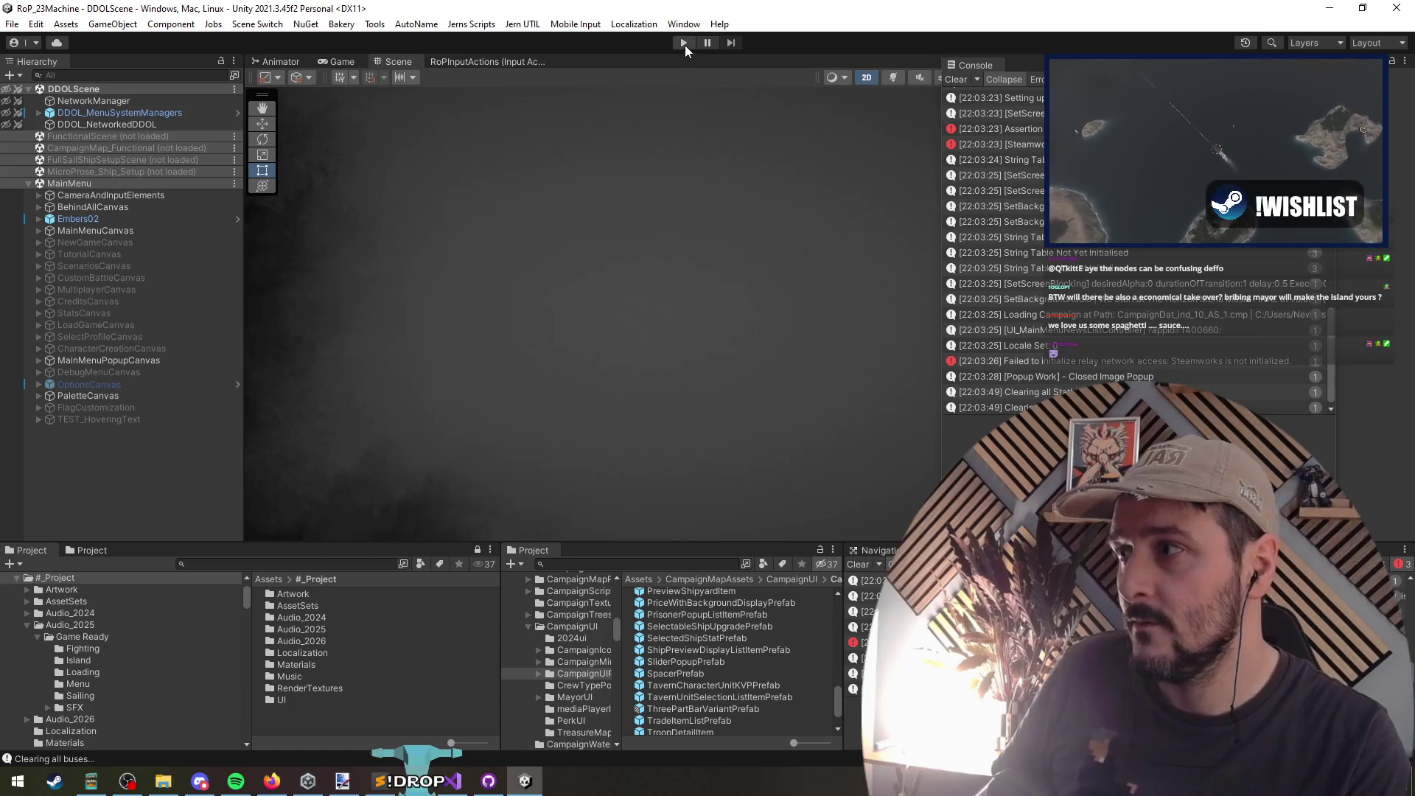
{"action": "left_click", "coordinate": [40, 113]}
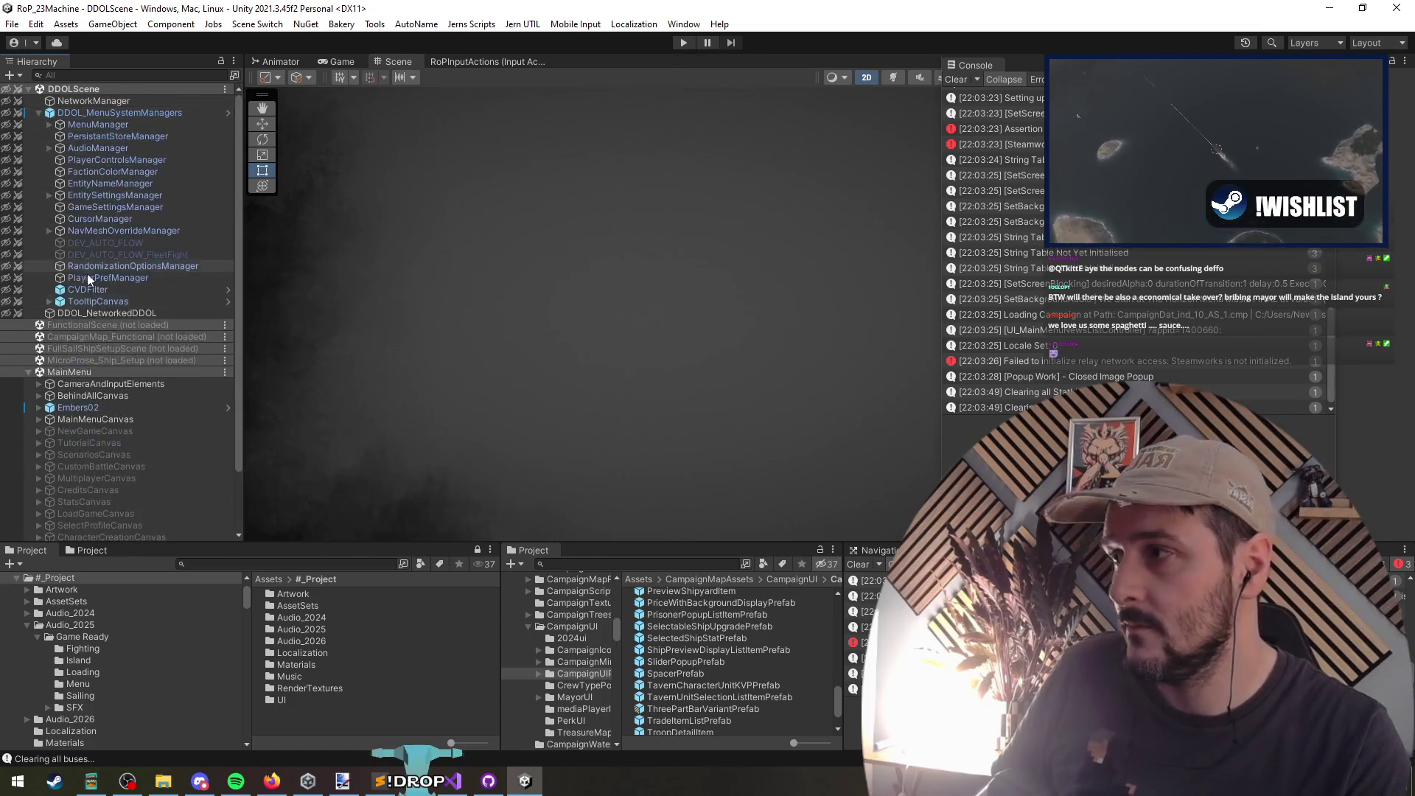
{"action": "left_click", "coordinate": [39, 113]}
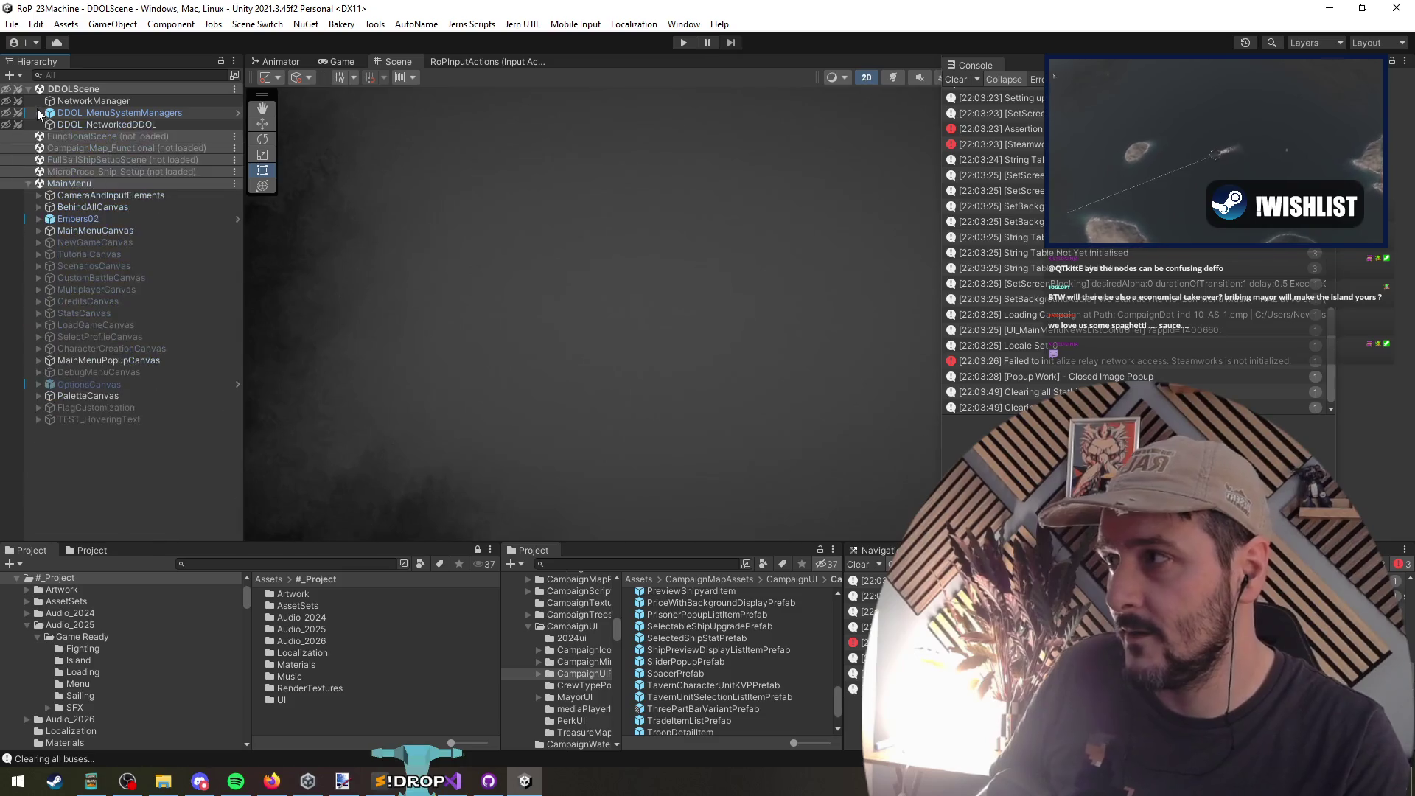
{"action": "left_click", "coordinate": [39, 112]}
{"action": "left_click", "coordinate": [55, 125]}
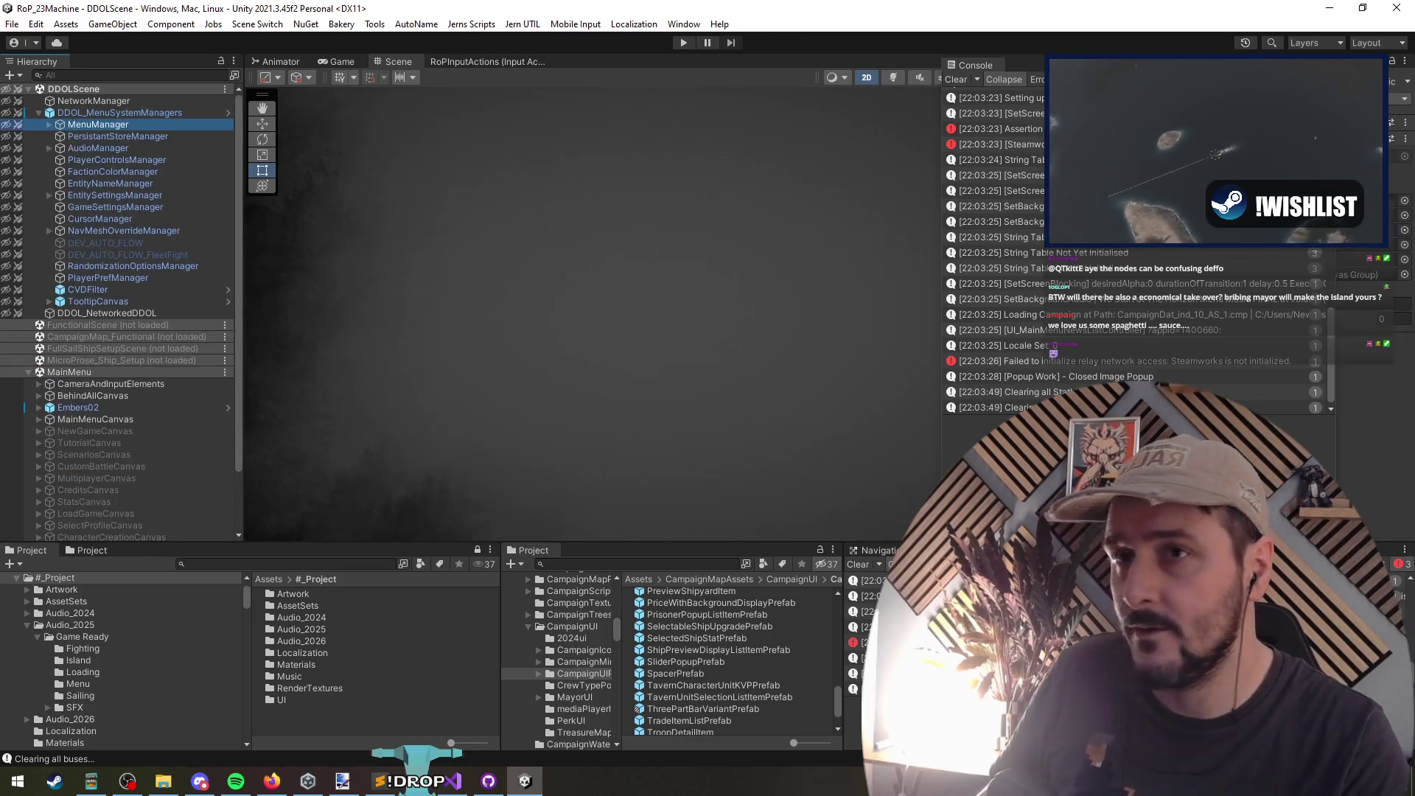
Step: Close the Console and switch between the Game and Scene views
{"action": "left_click", "coordinate": [930, 88]}
{"action": "left_click", "coordinate": [487, 62]}
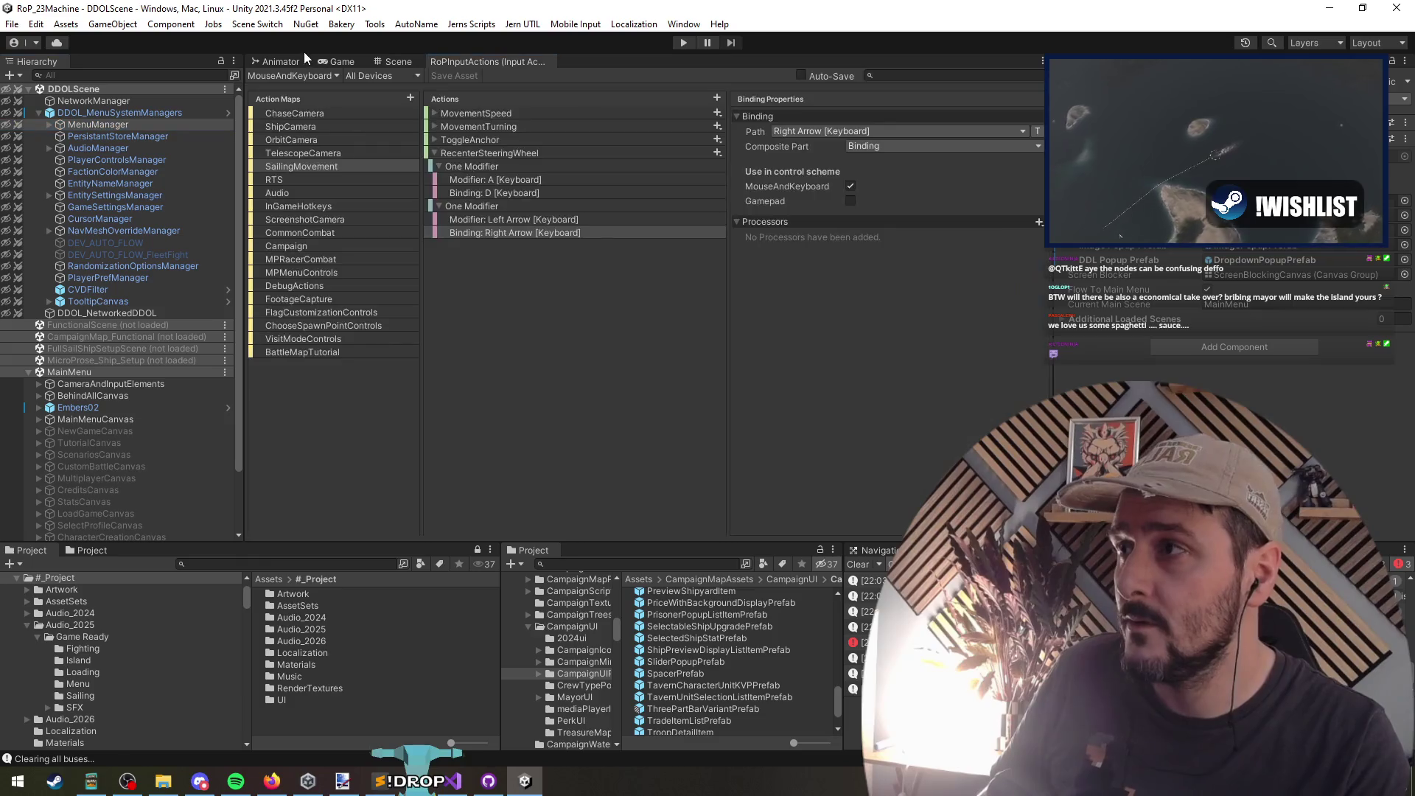
{"action": "left_click", "coordinate": [340, 62]}
{"action": "left_click", "coordinate": [891, 76]}
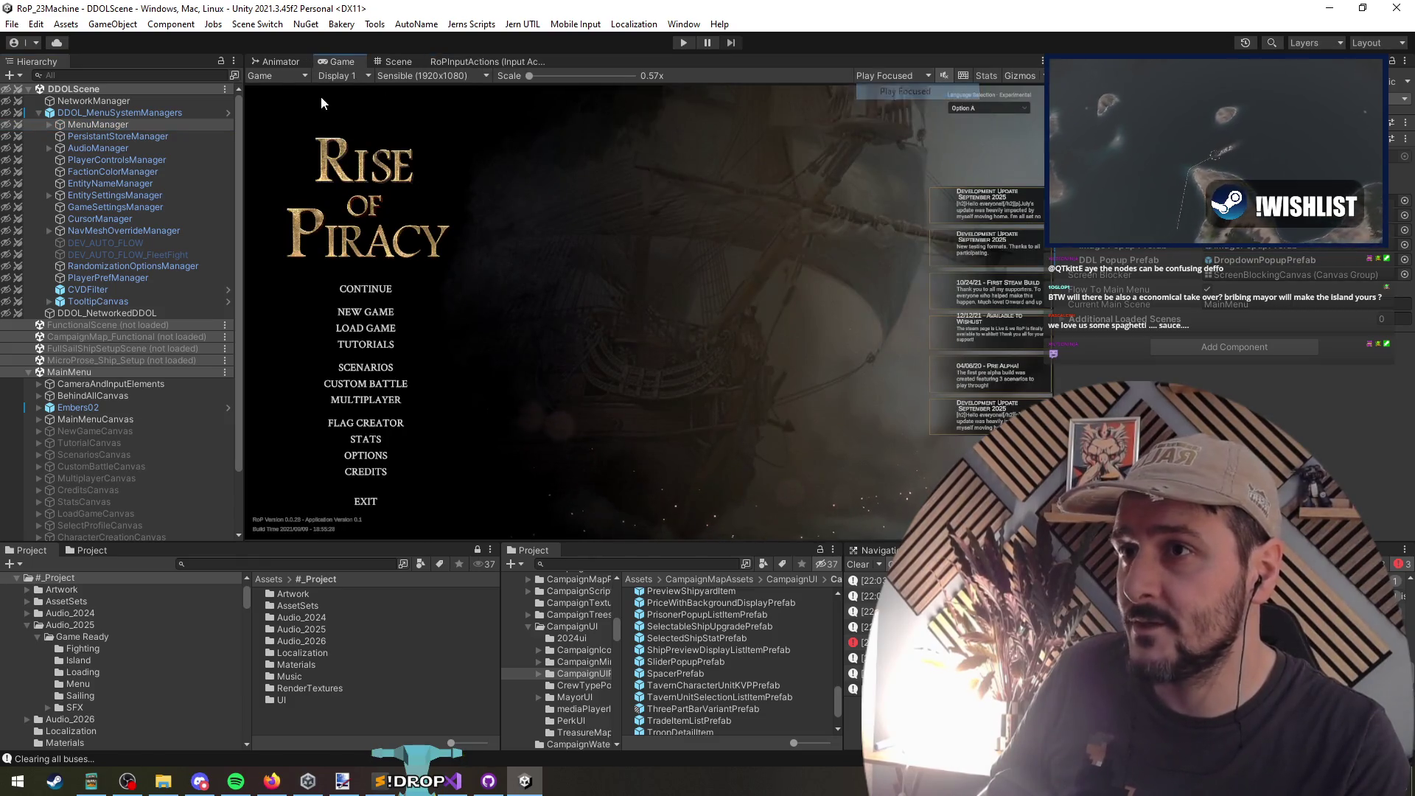
{"action": "left_click", "coordinate": [398, 62]}
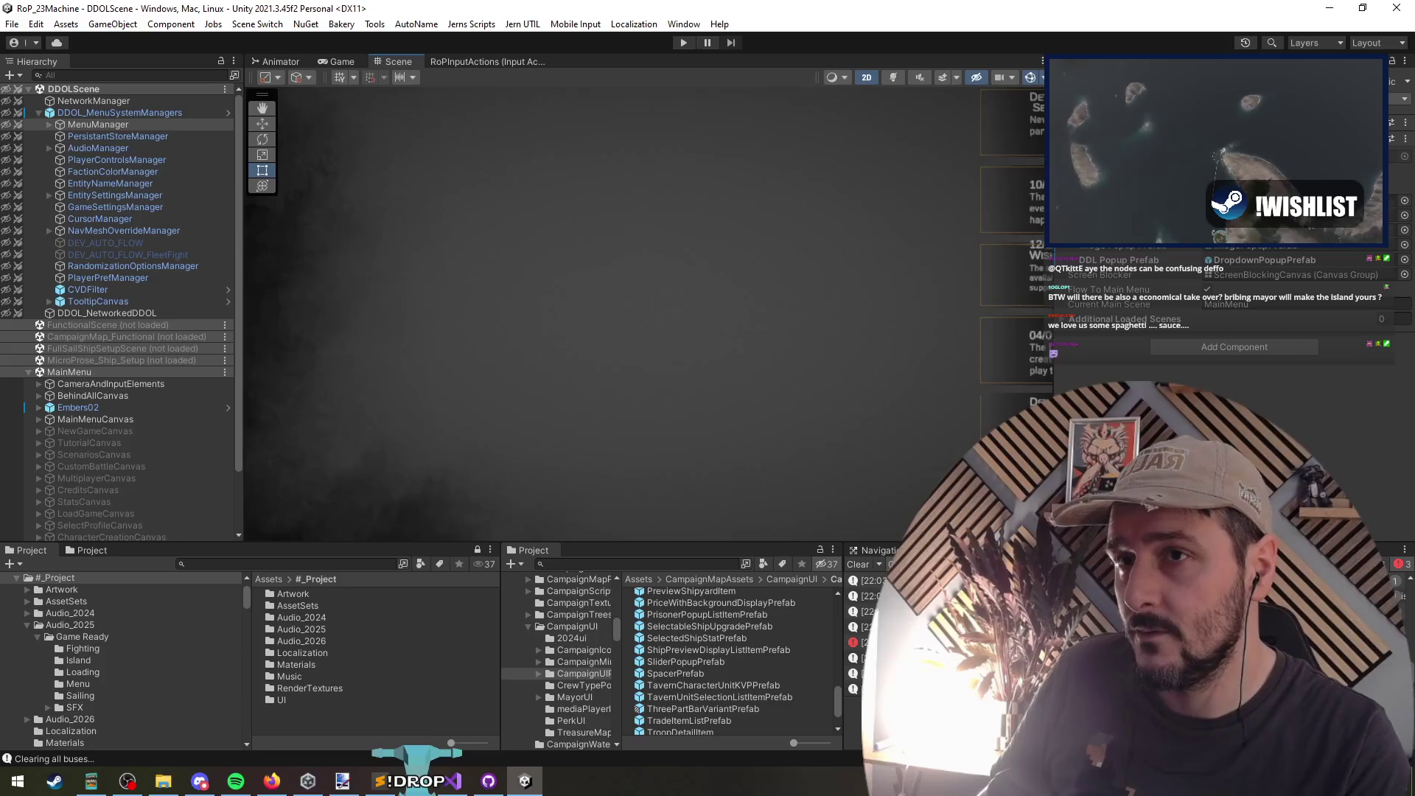
{"action": "scroll", "coordinate": [799, 262], "scroll_direction": "down", "scroll_amount": 10}
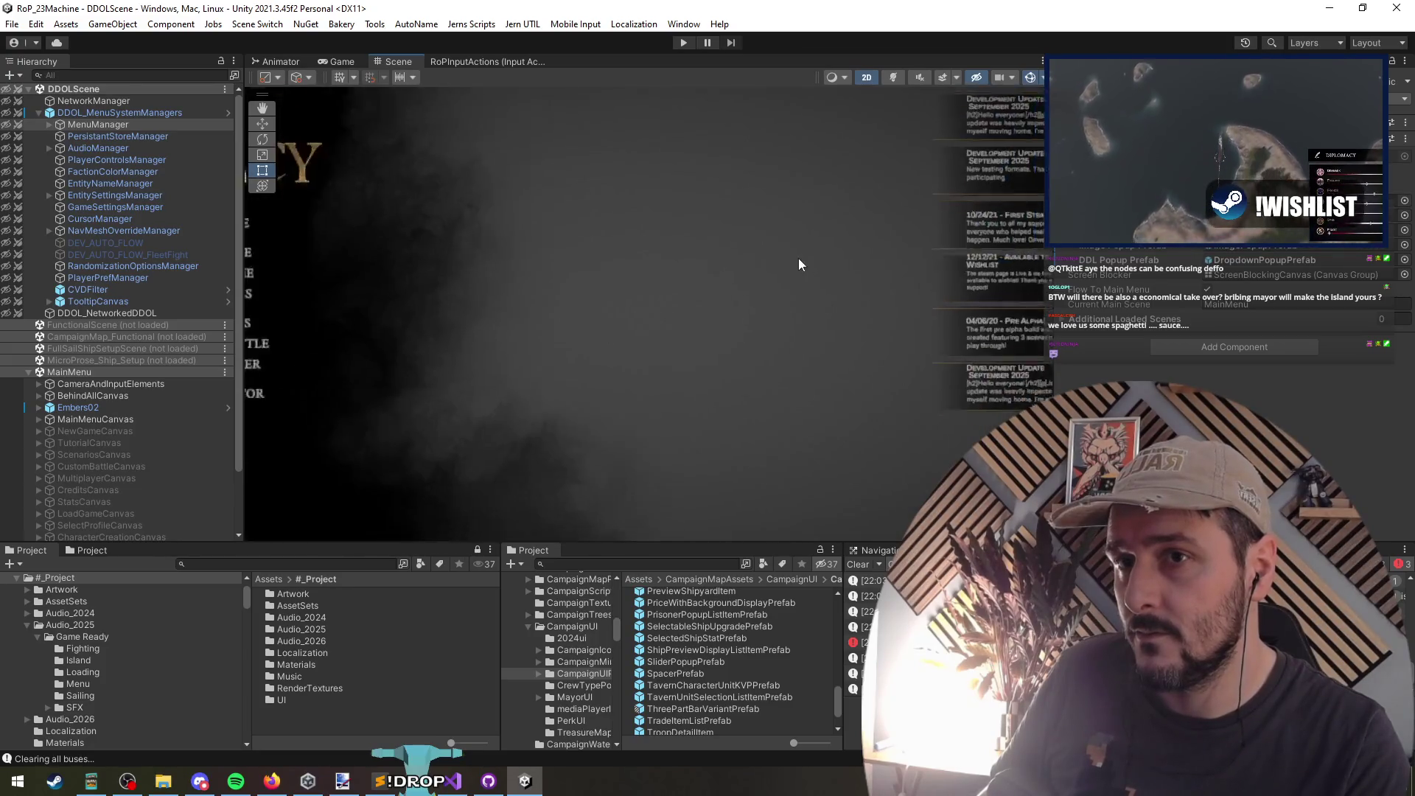
{"action": "scroll", "coordinate": [717, 325], "scroll_direction": "up", "scroll_amount": 2}
Step: Locate DropdownPopupPrefab in the Project and review the managers' prefab overrides
{"action": "left_click", "coordinate": [1263, 259]}
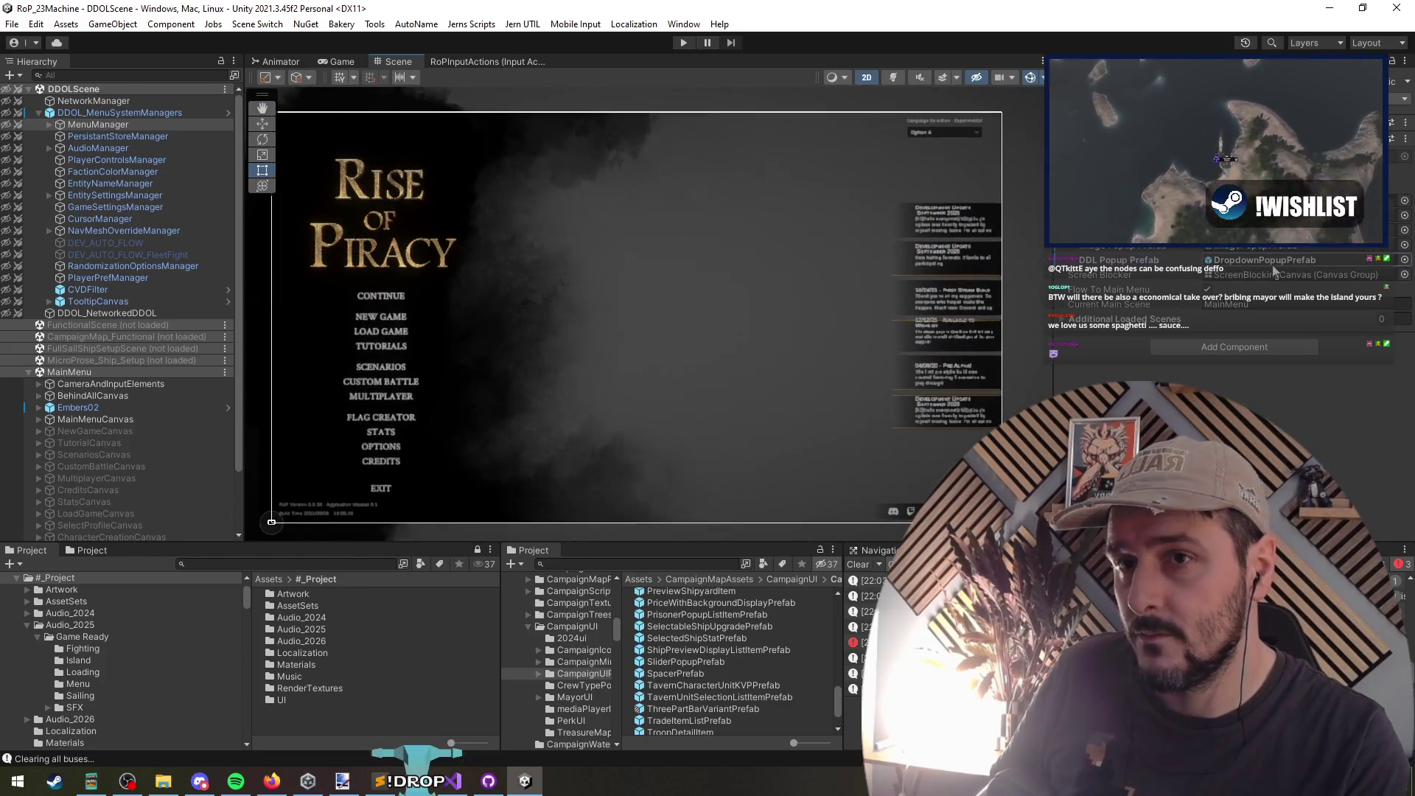
{"action": "left_click", "coordinate": [109, 114]}
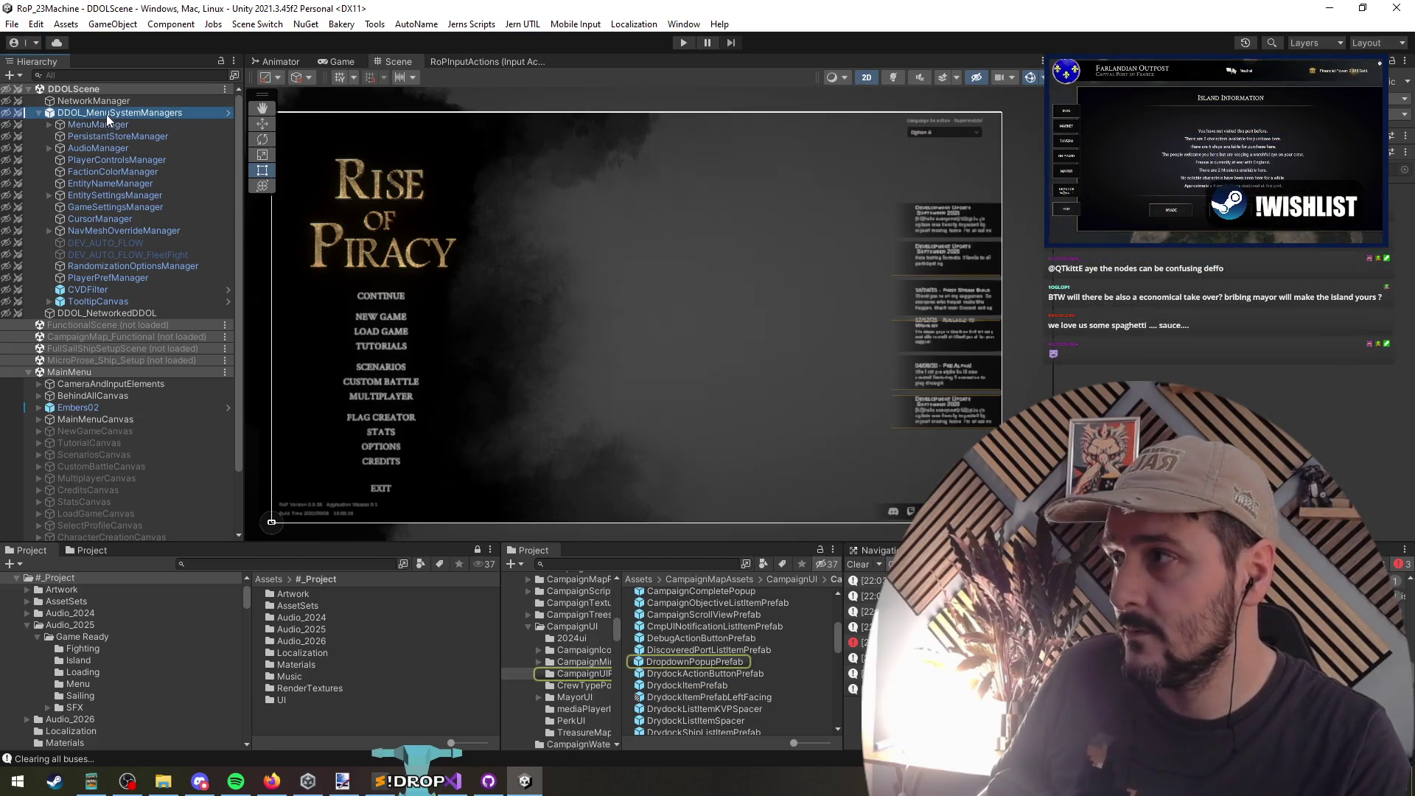
{"action": "left_click", "coordinate": [1370, 247]}
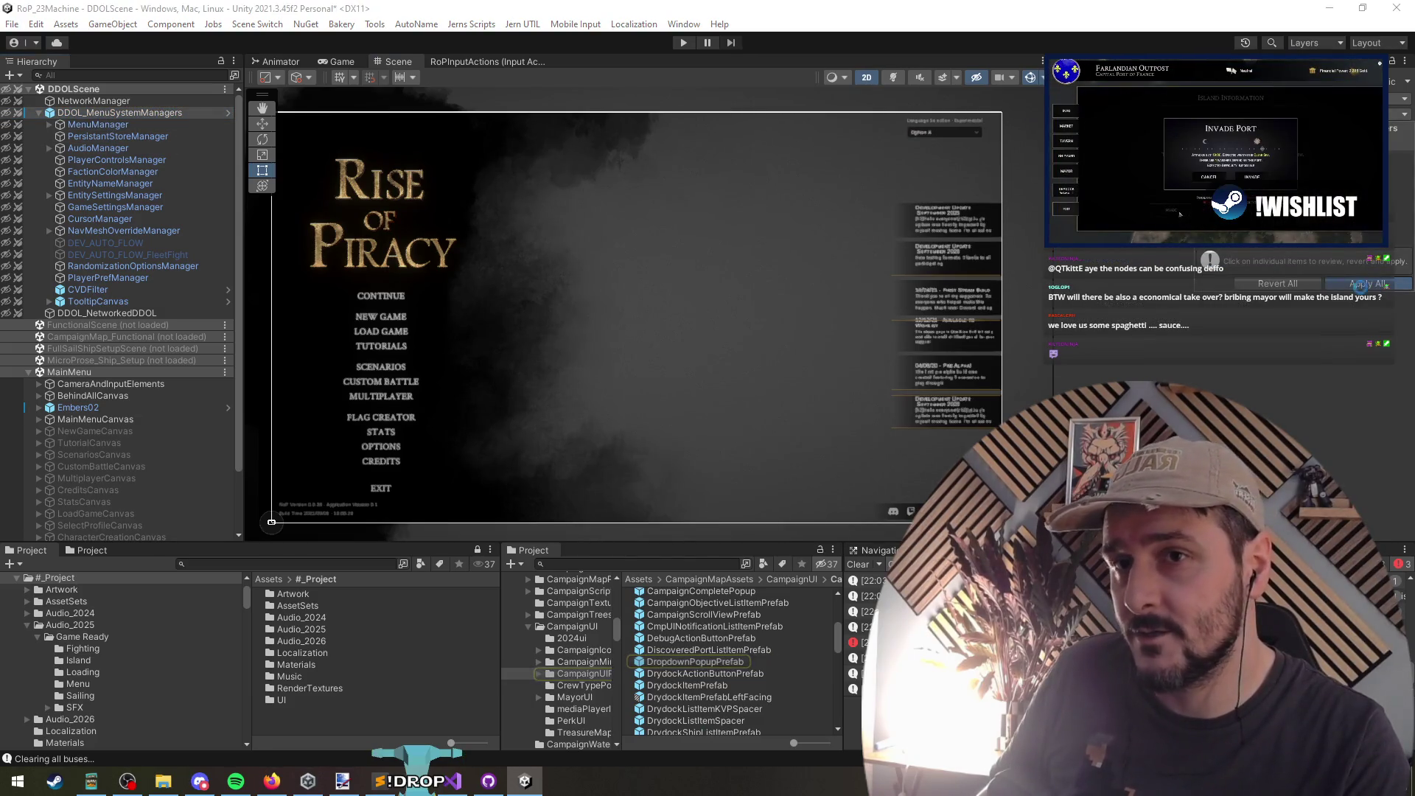
{"action": "left_click", "coordinate": [1365, 284]}
{"action": "left_click", "coordinate": [98, 125]}
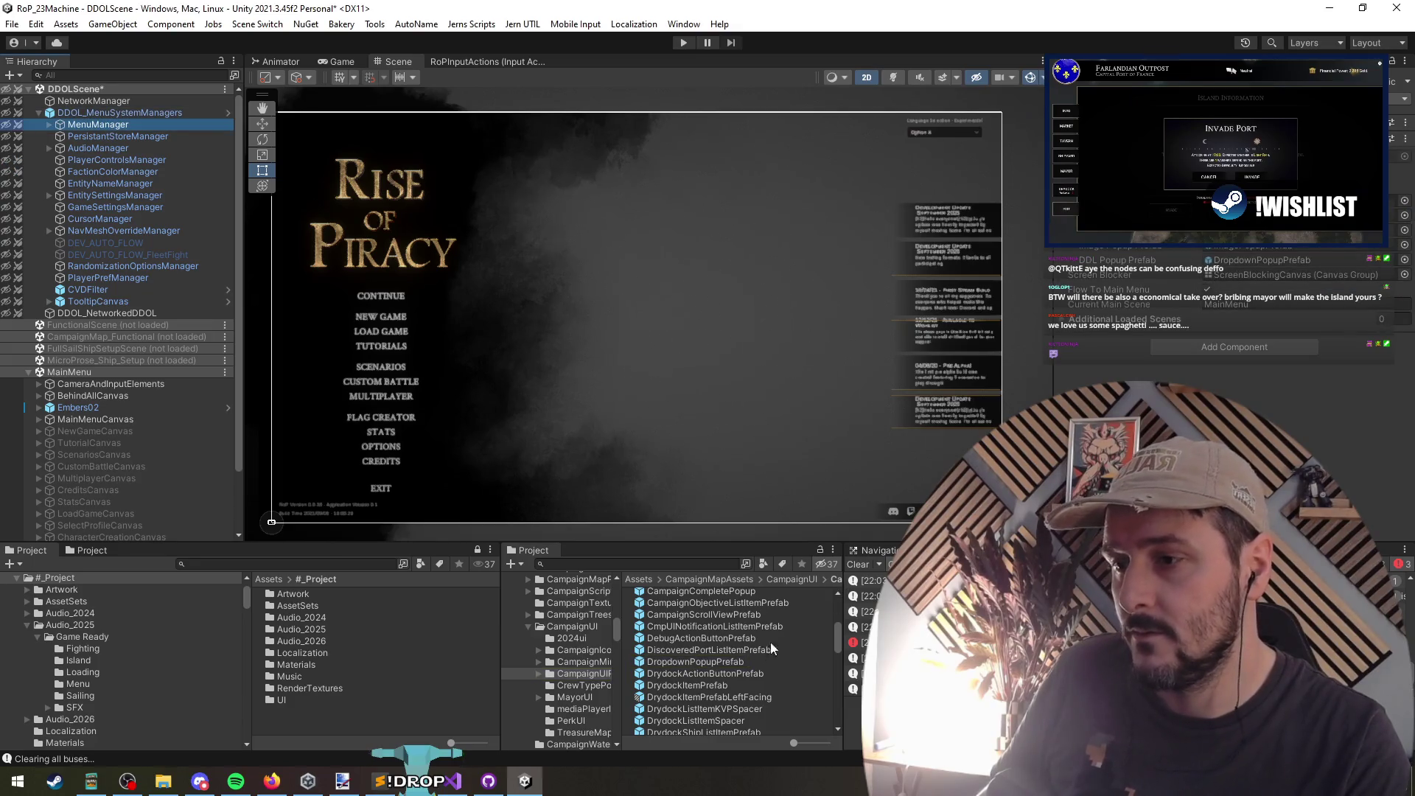
Step: Open DropdownPopupPrefab and briefly activate its Template to preview the dropdown list
{"action": "double_click", "coordinate": [675, 661]}
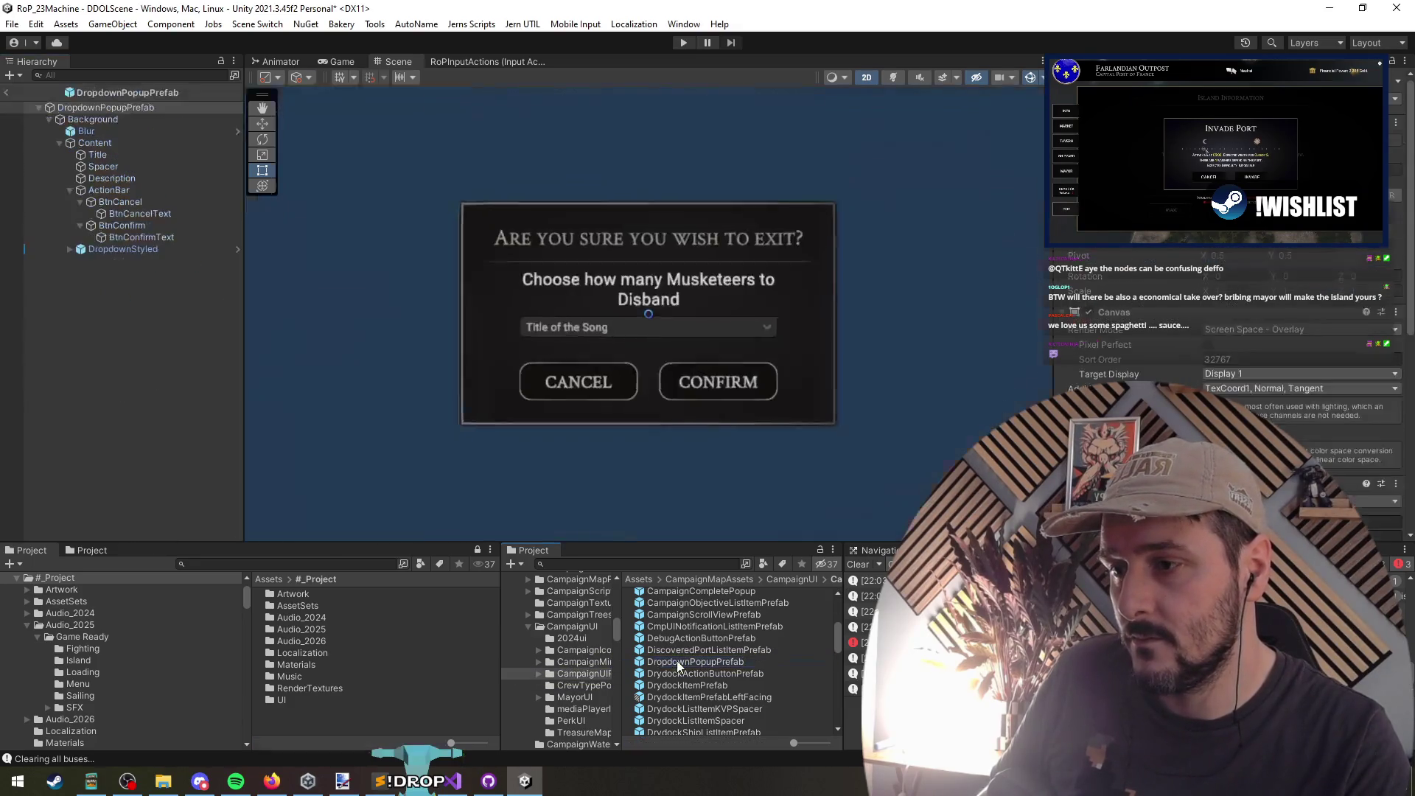
{"action": "left_click", "coordinate": [134, 250]}
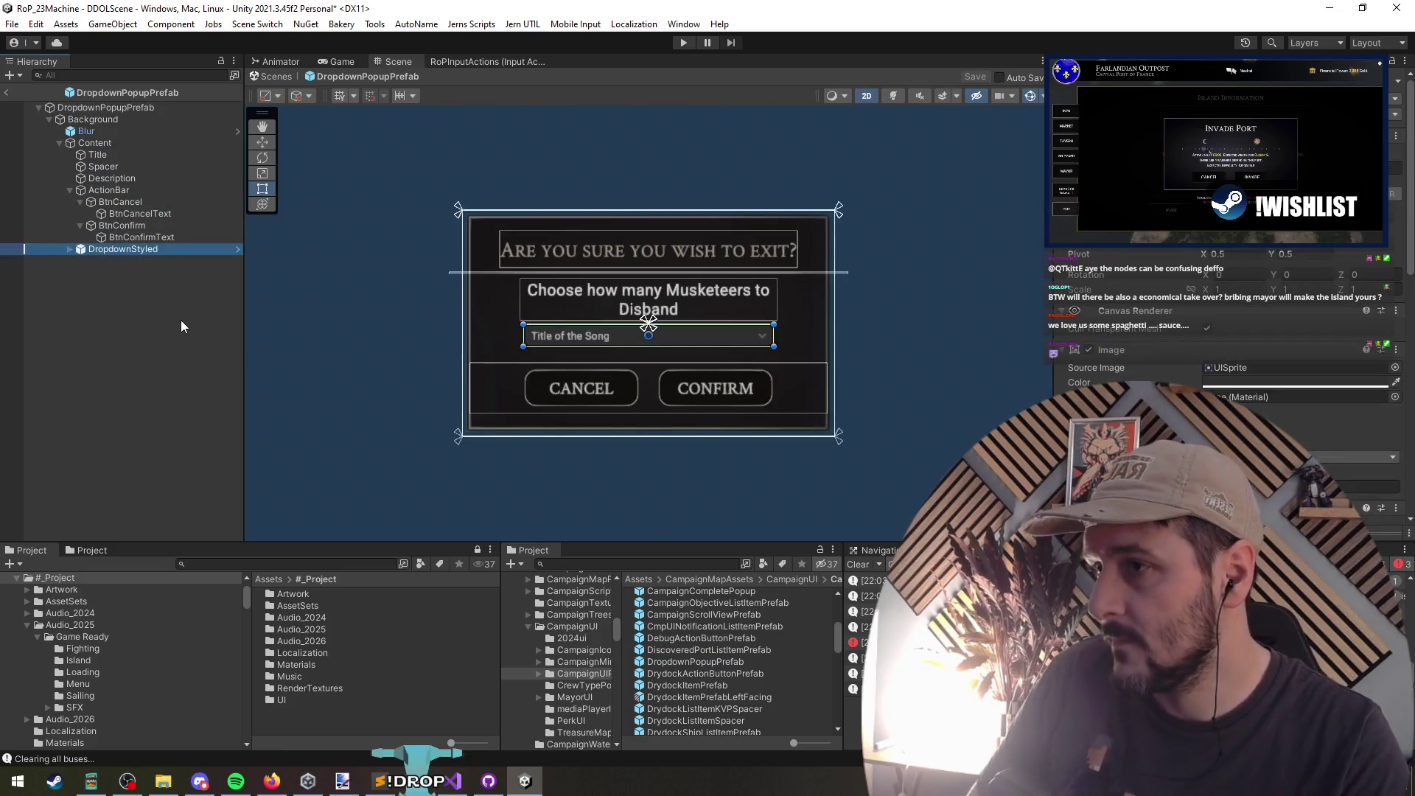
{"action": "key", "text": "Right"}
{"action": "key", "text": "Down"}
{"action": "key", "text": "Down"}
{"action": "key", "text": "Down"}
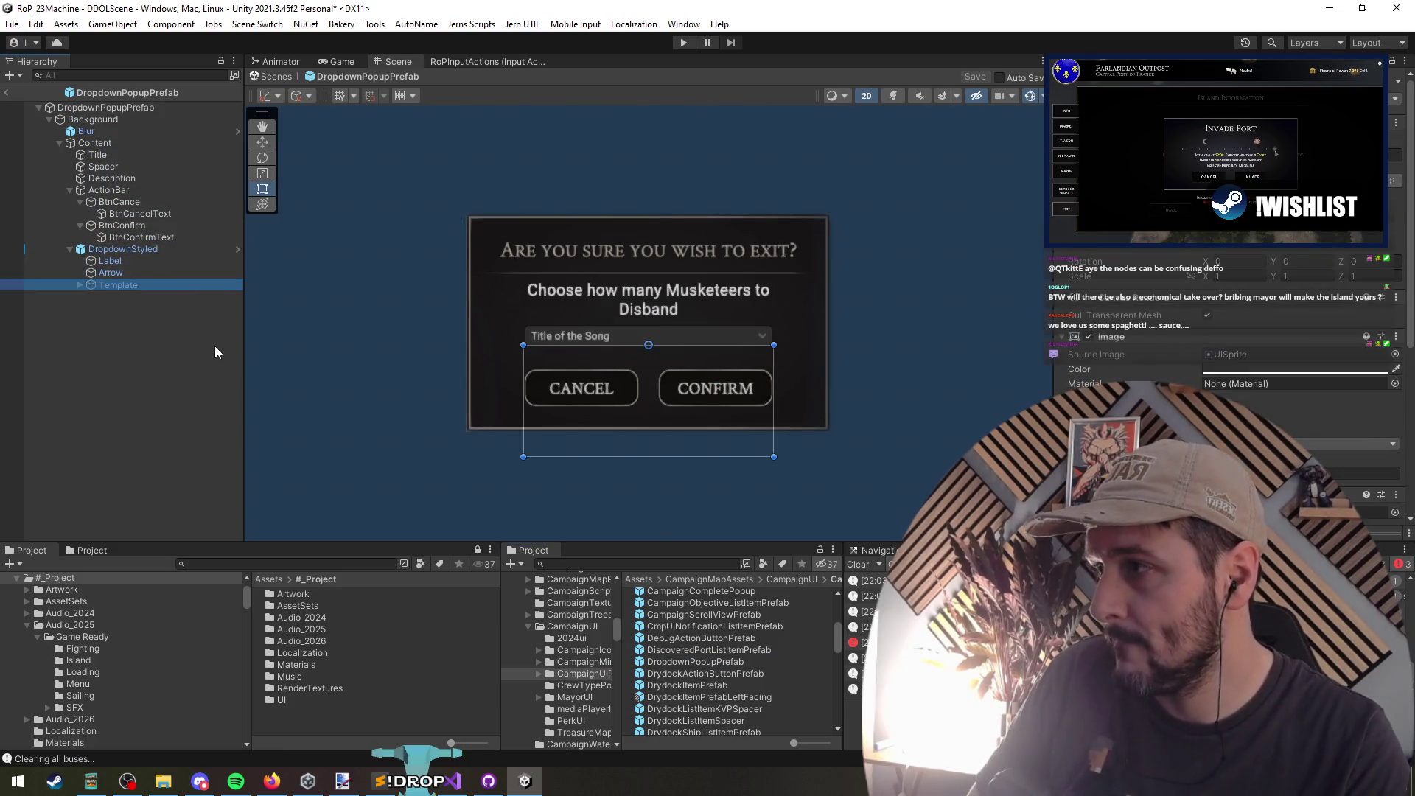
{"action": "key", "text": "Right"}
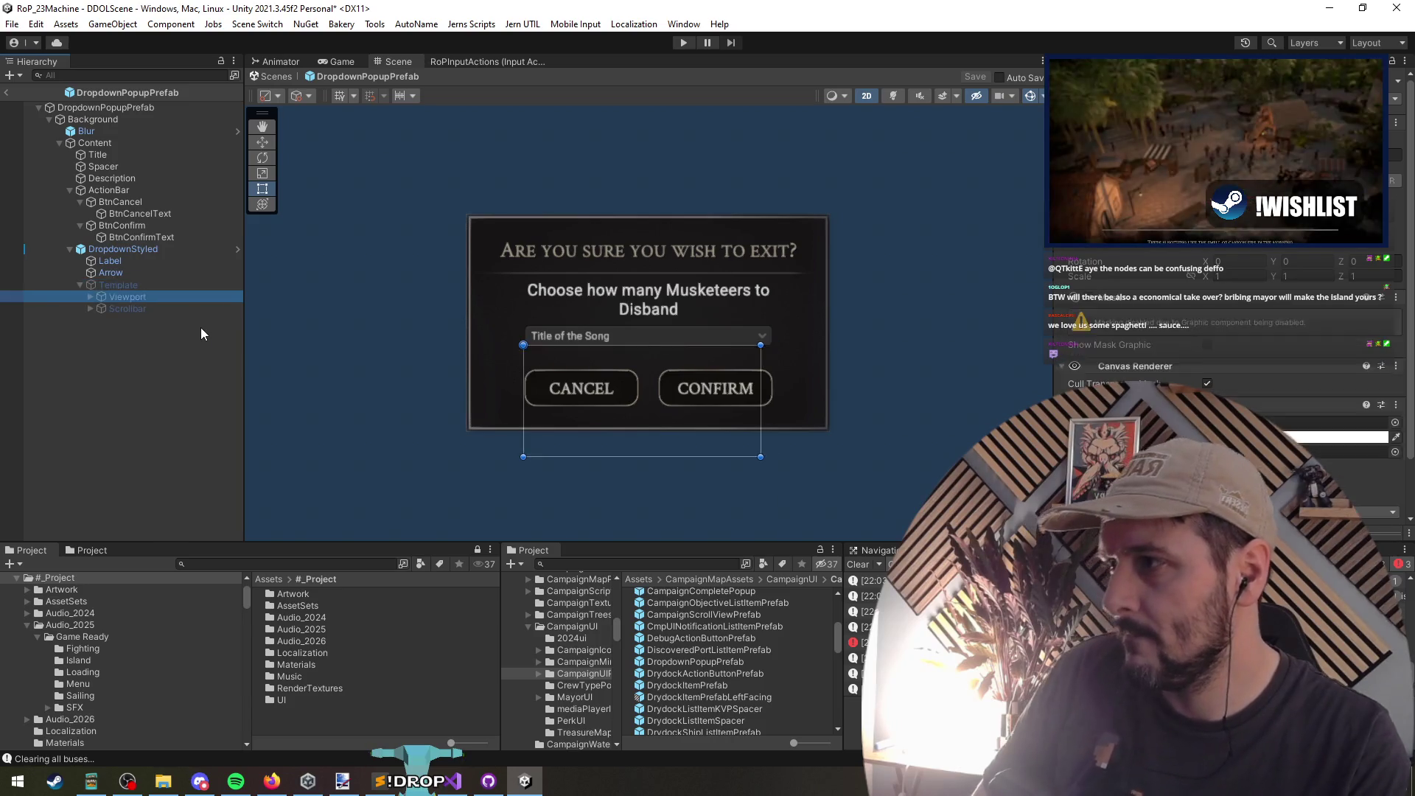
{"action": "key", "text": "alt+shift+a"}
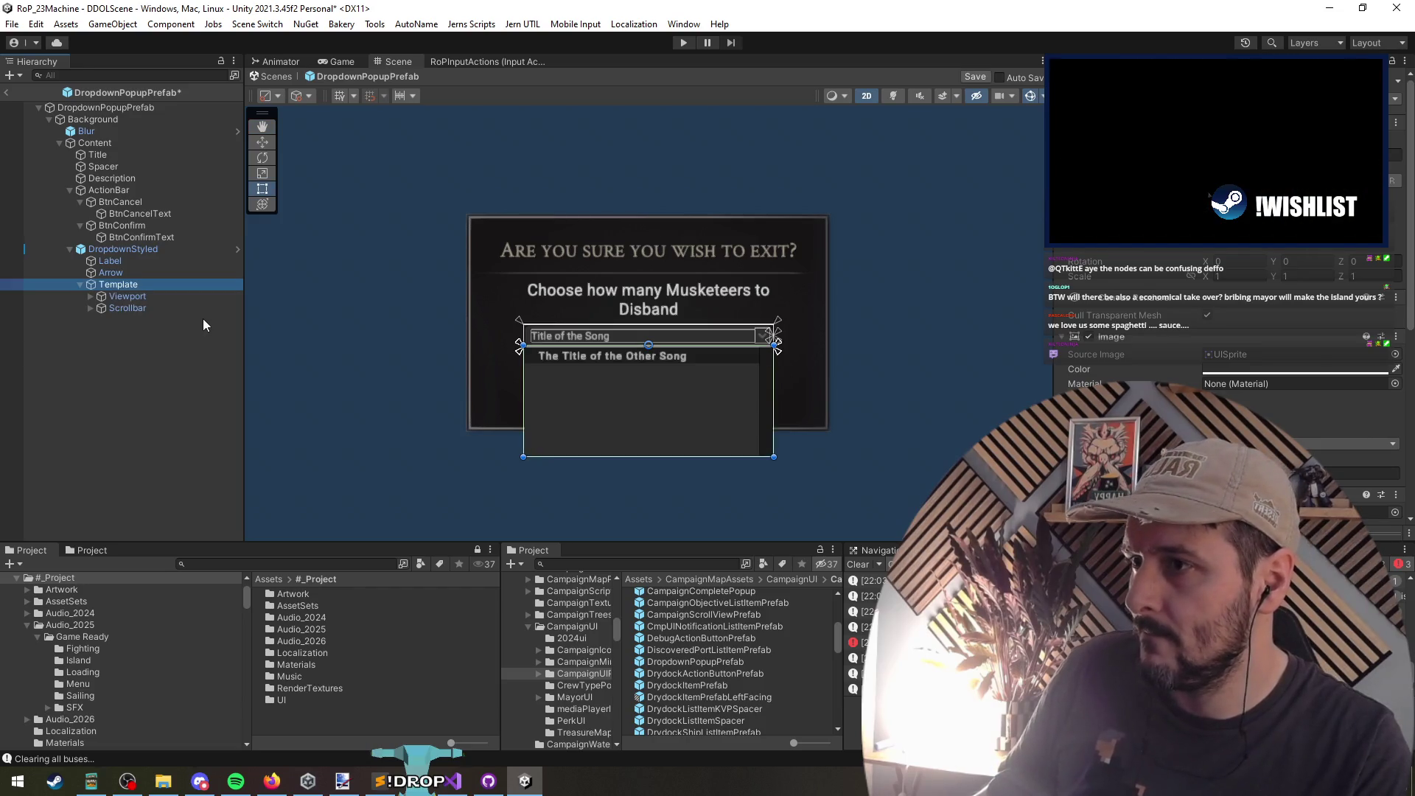
{"action": "key", "text": "alt+shift+a"}
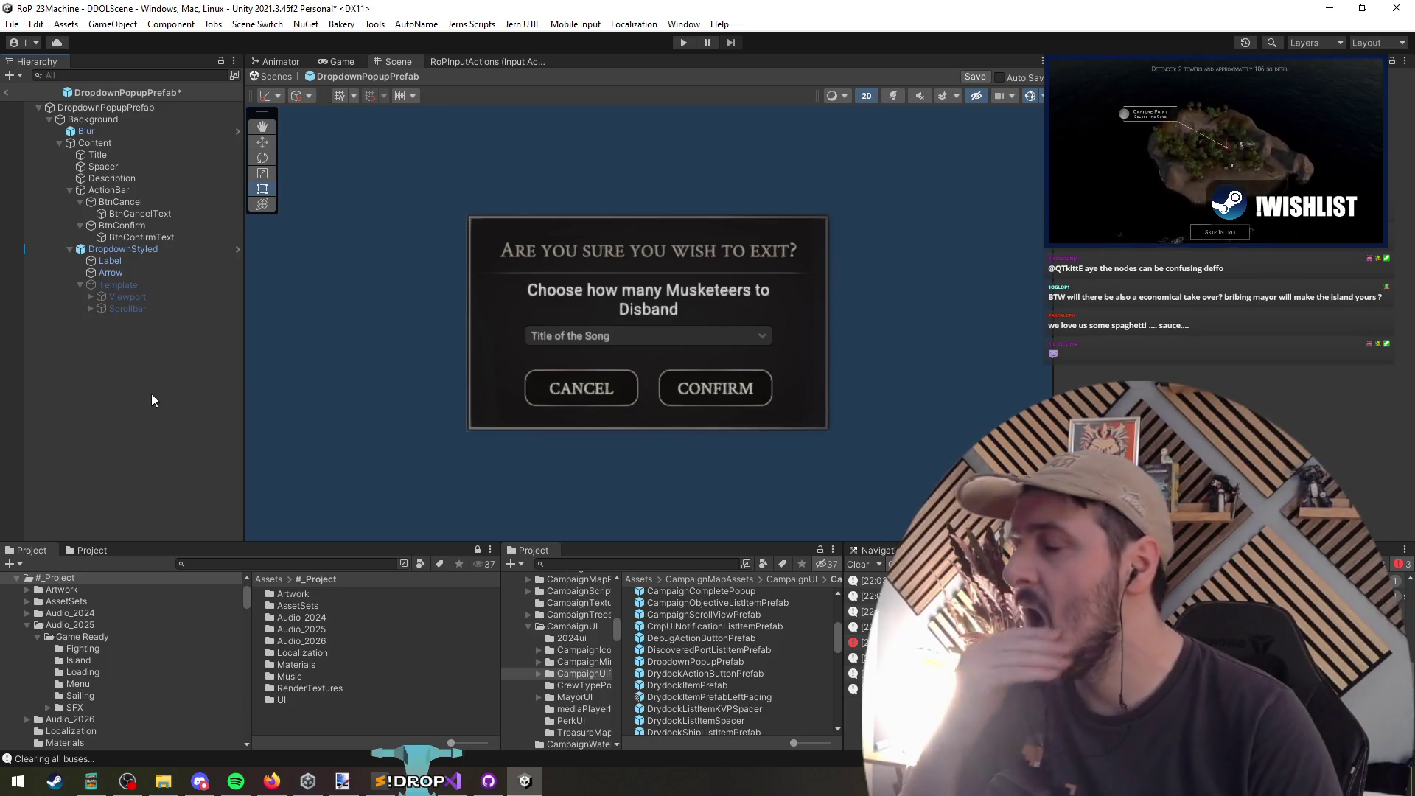
Step: Collapse ActionBar, reselect DropdownStyled, then exit Prefab Mode saving the prefab
{"action": "left_click", "coordinate": [106, 246]}
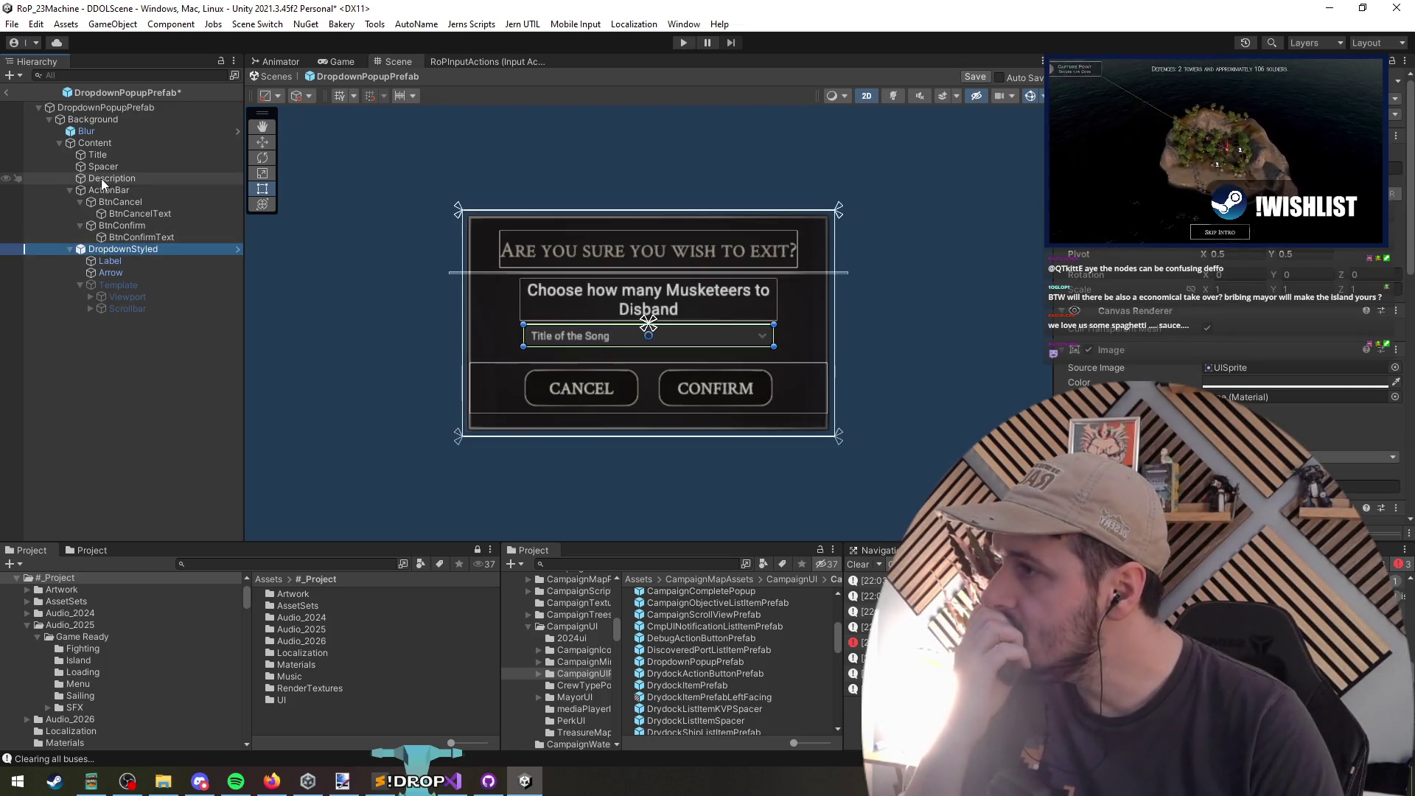
{"action": "left_click", "coordinate": [72, 190]}
{"action": "left_click", "coordinate": [70, 191]}
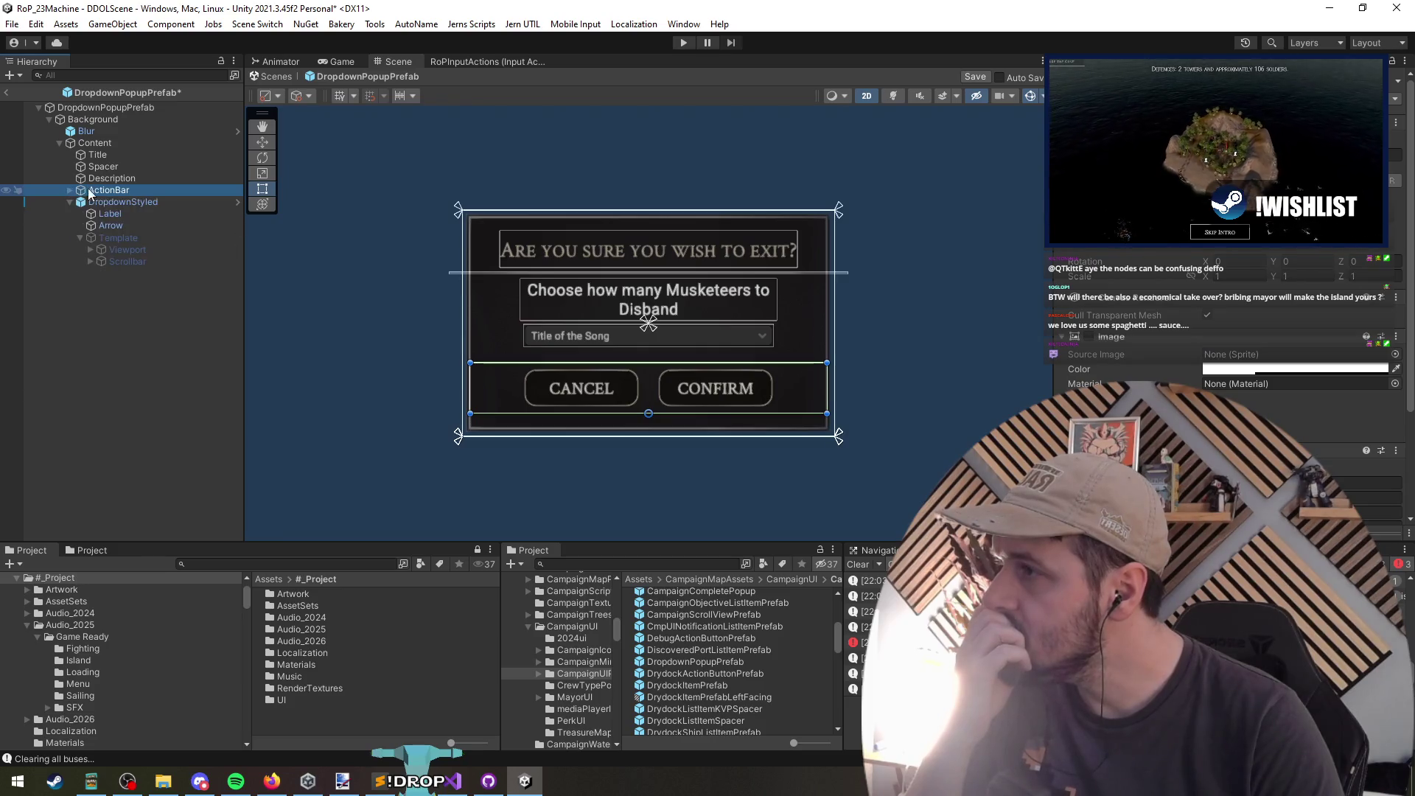
{"action": "left_click", "coordinate": [112, 204]}
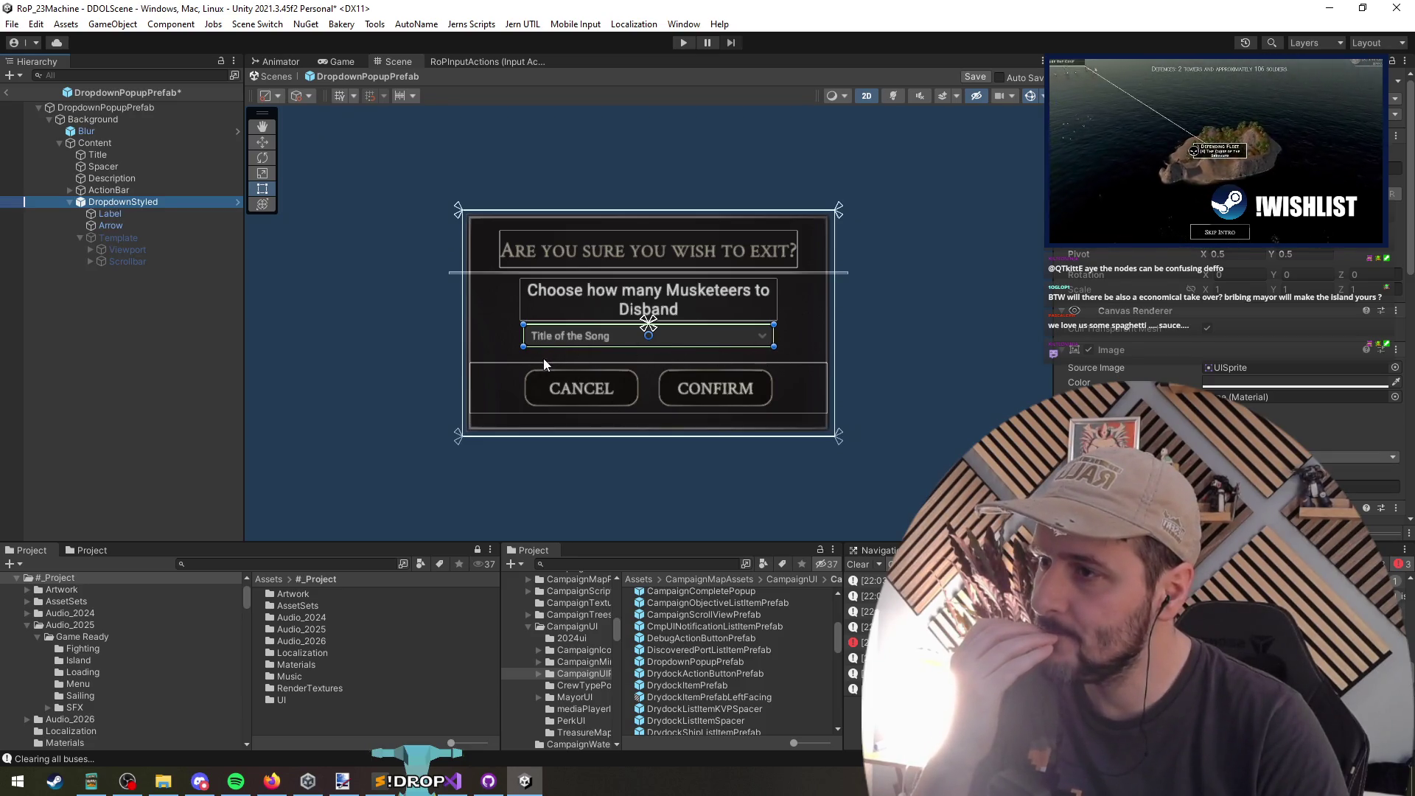
{"action": "left_click", "coordinate": [148, 310]}
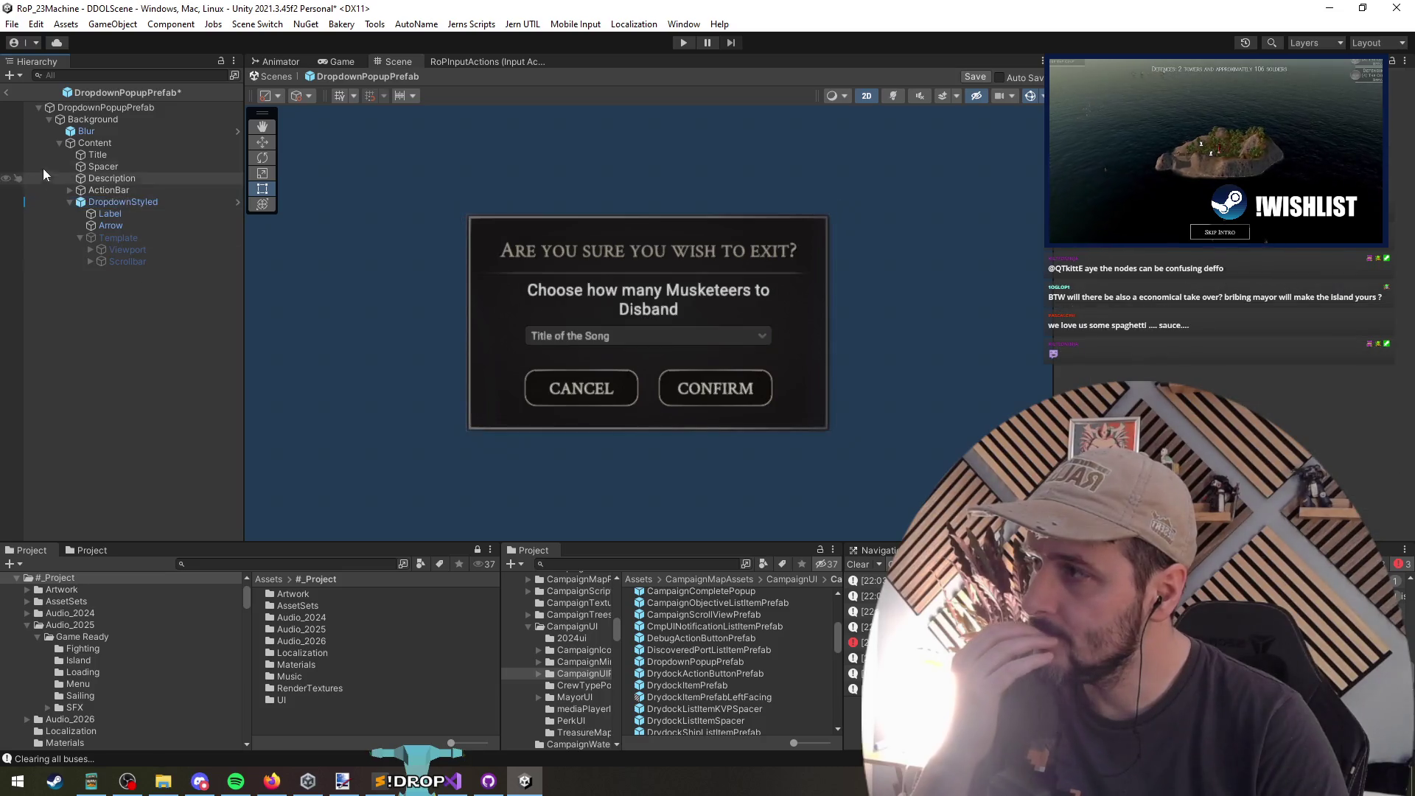
{"action": "left_click", "coordinate": [6, 92]}
{"action": "left_click", "coordinate": [676, 420]}
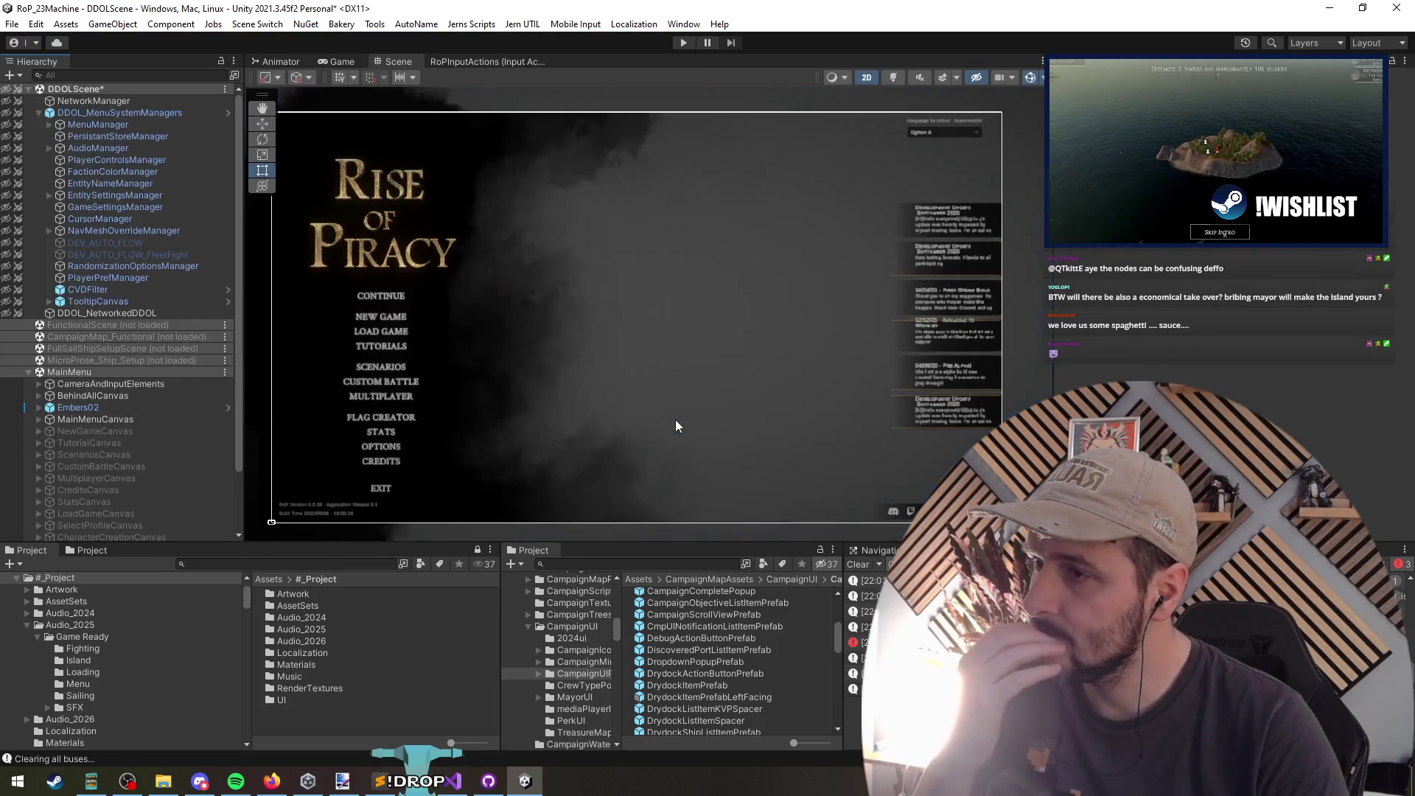
Step: Start play mode and view the running DDL Popup in the Scene view
{"action": "left_click", "coordinate": [108, 315]}
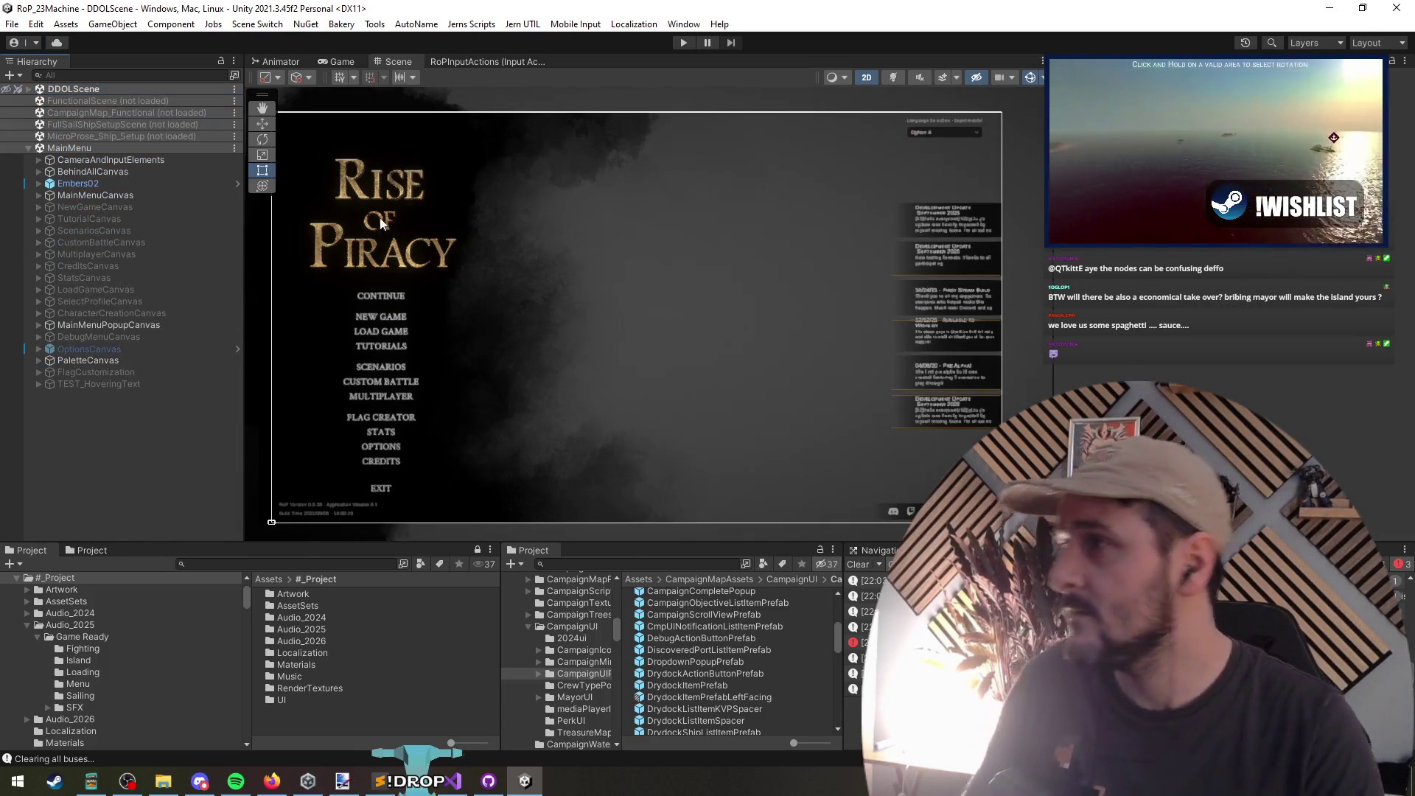
{"action": "left_click", "coordinate": [681, 44]}
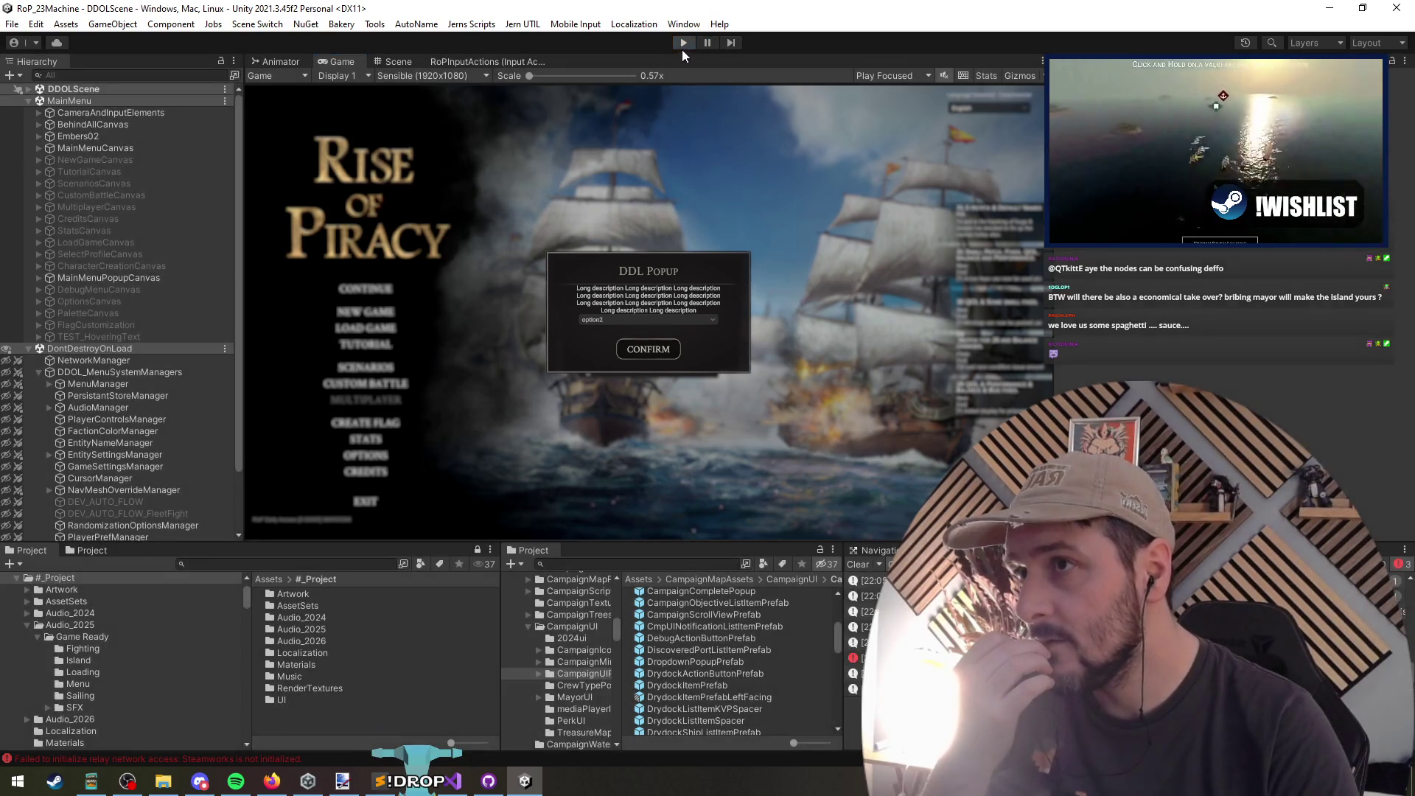
{"action": "left_click", "coordinate": [680, 44]}
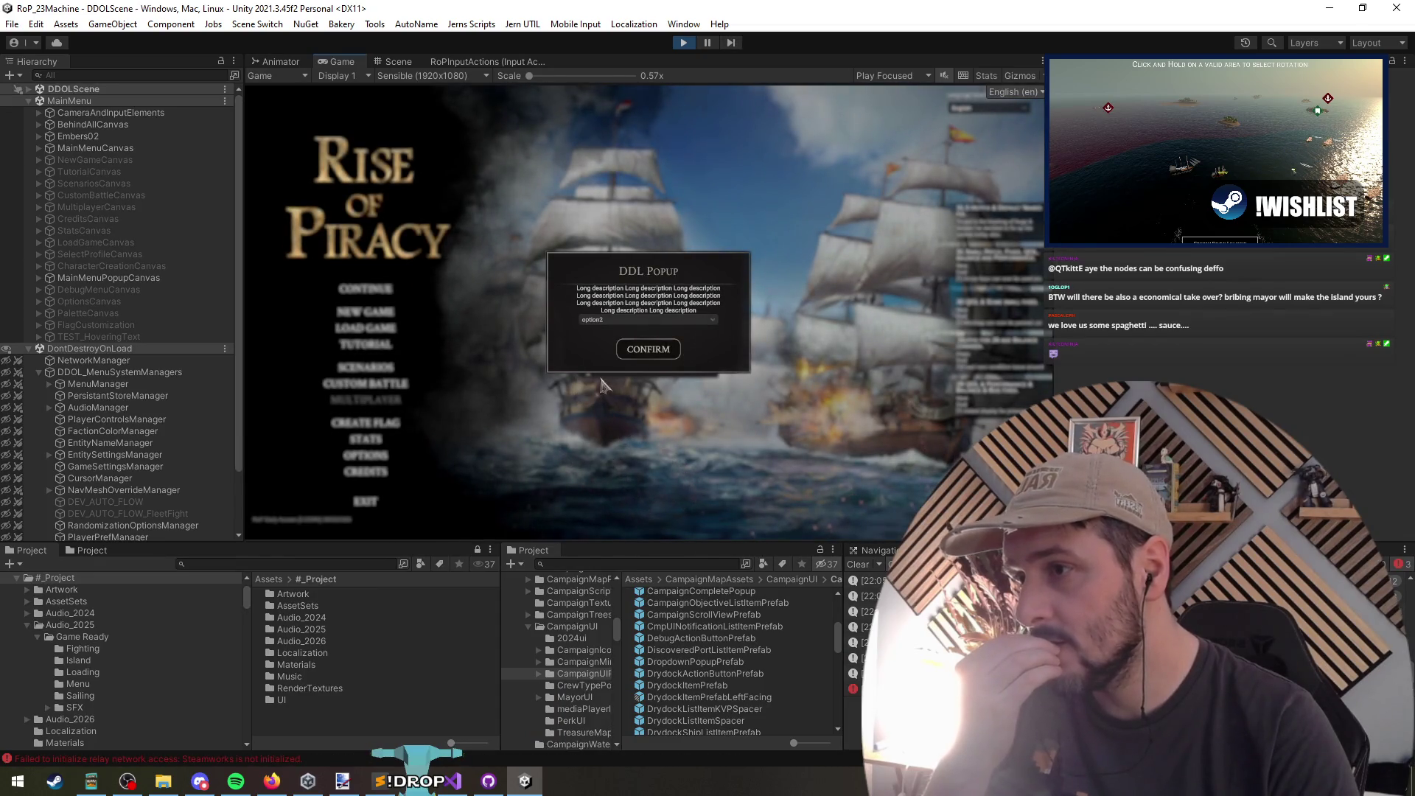
{"action": "left_click", "coordinate": [398, 63]}
{"action": "scroll", "coordinate": [611, 339], "scroll_direction": "up", "scroll_amount": 5}
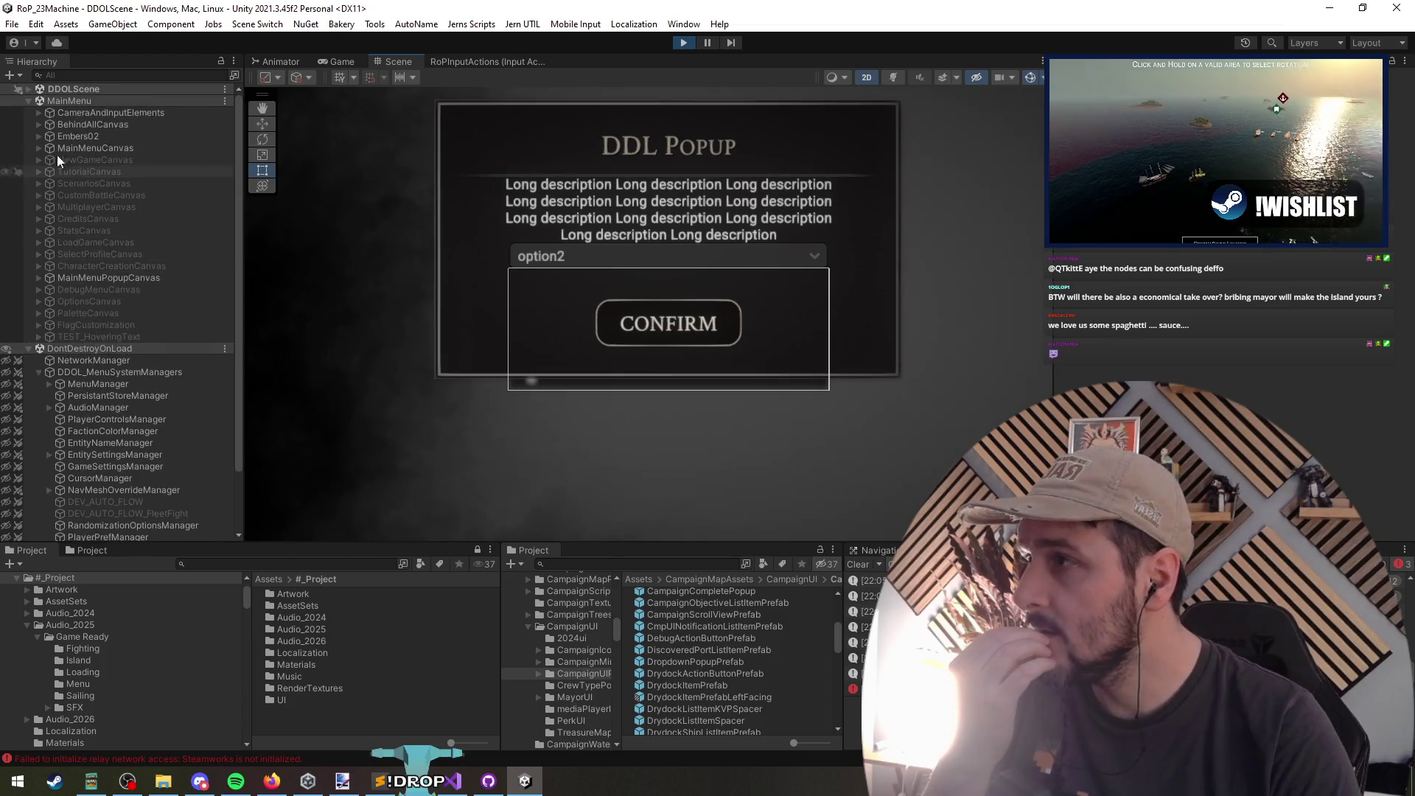
Step: Expand DDOLScene > DropdownPopupPrefab(Clone) and inspect the spawned Dropdown List and its content
{"action": "left_click", "coordinate": [28, 90]}
{"action": "left_click", "coordinate": [39, 101]}
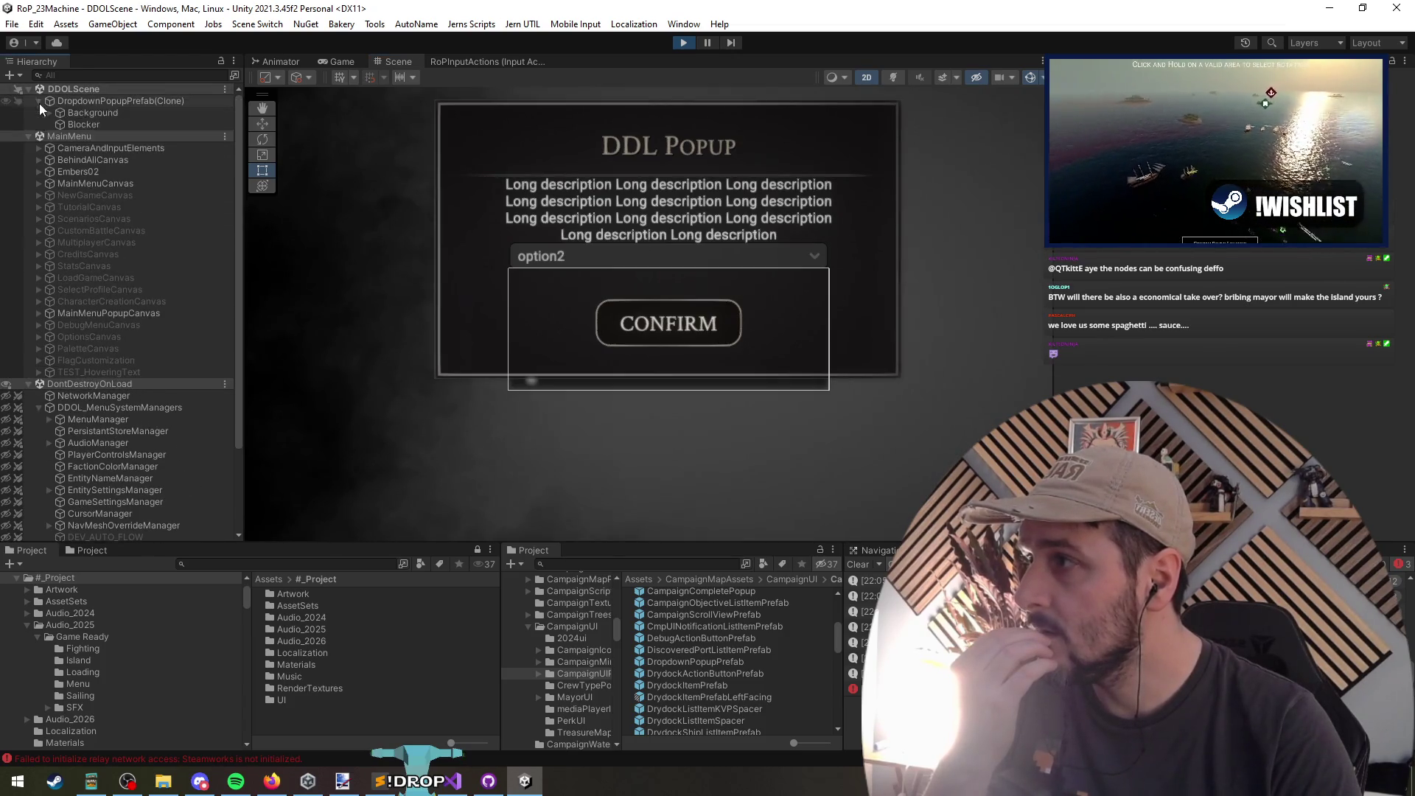
{"action": "left_click", "coordinate": [562, 411]}
{"action": "left_click", "coordinate": [569, 388]}
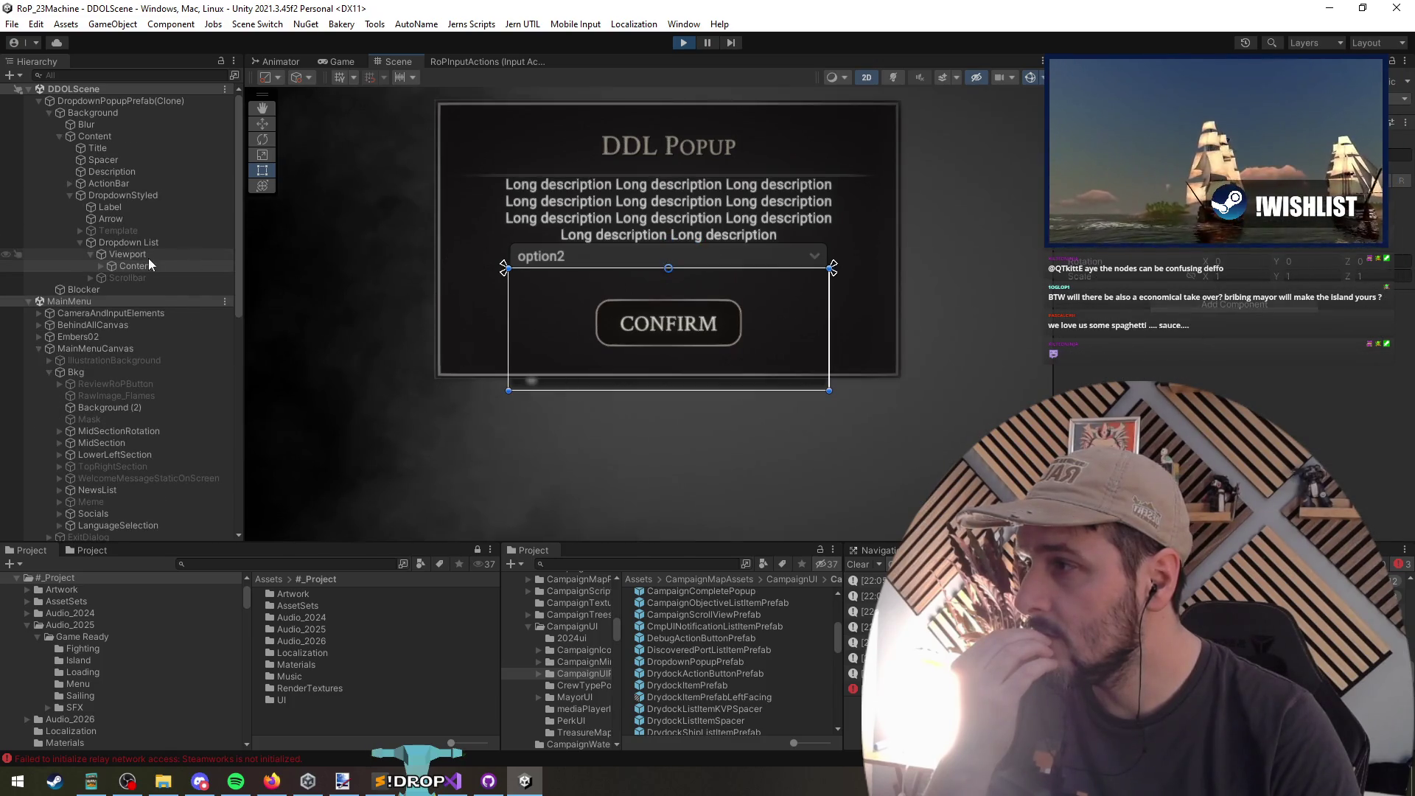
{"action": "left_click", "coordinate": [136, 244]}
{"action": "scroll", "coordinate": [1122, 262], "scroll_direction": "down", "scroll_amount": 5}
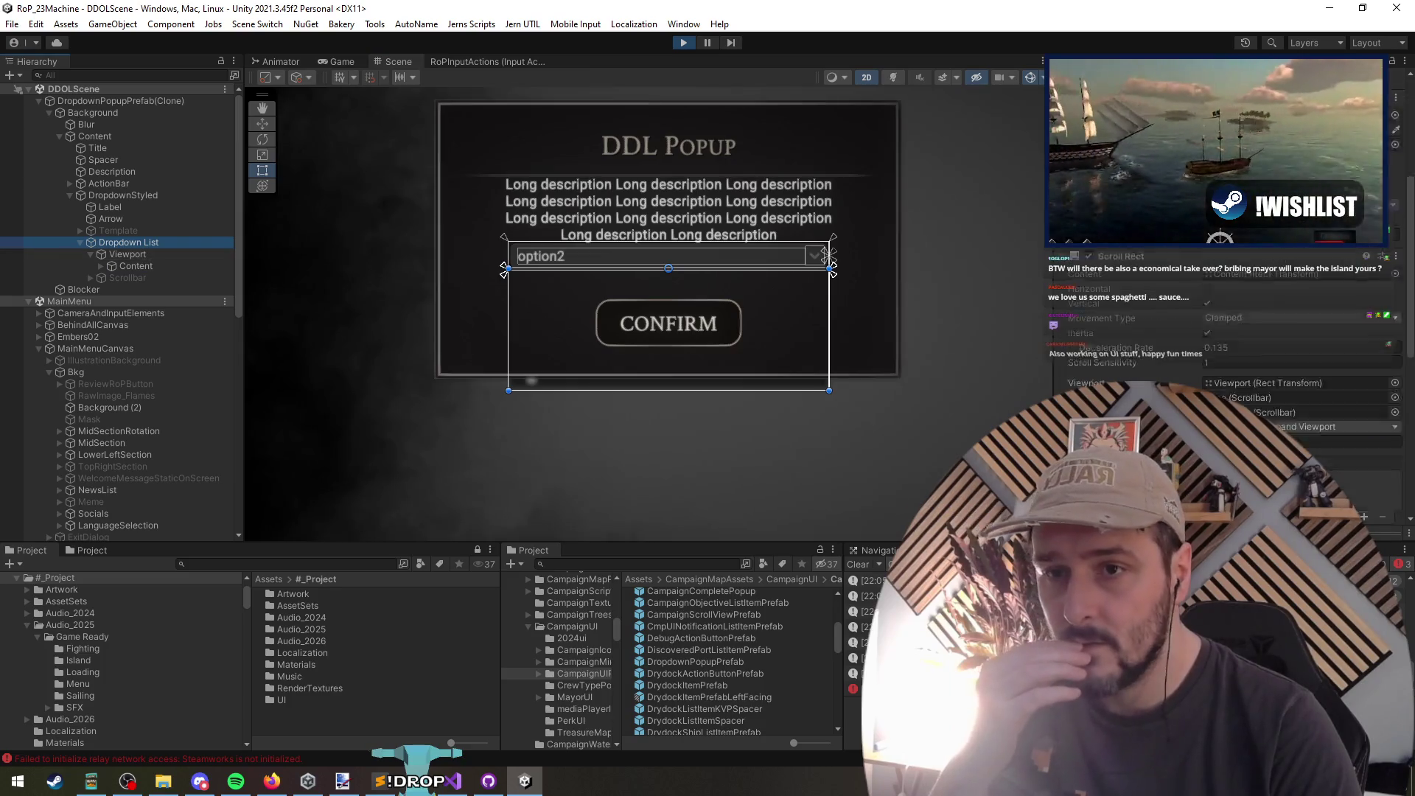
{"action": "left_click", "coordinate": [140, 267]}
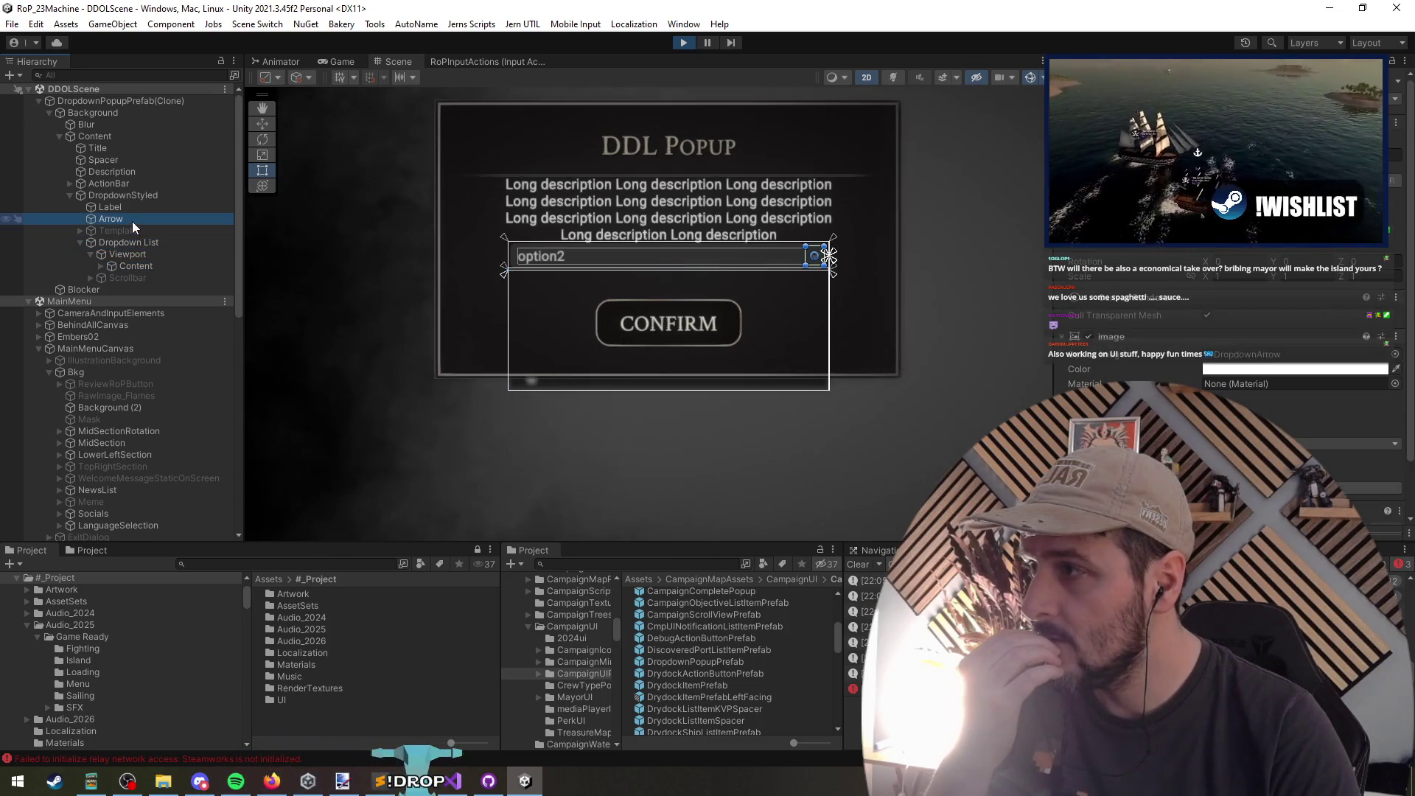
Step: Inspect the Blocker, Item 2 and Template to find what covers the CONFIRM button
{"action": "left_click", "coordinate": [684, 322]}
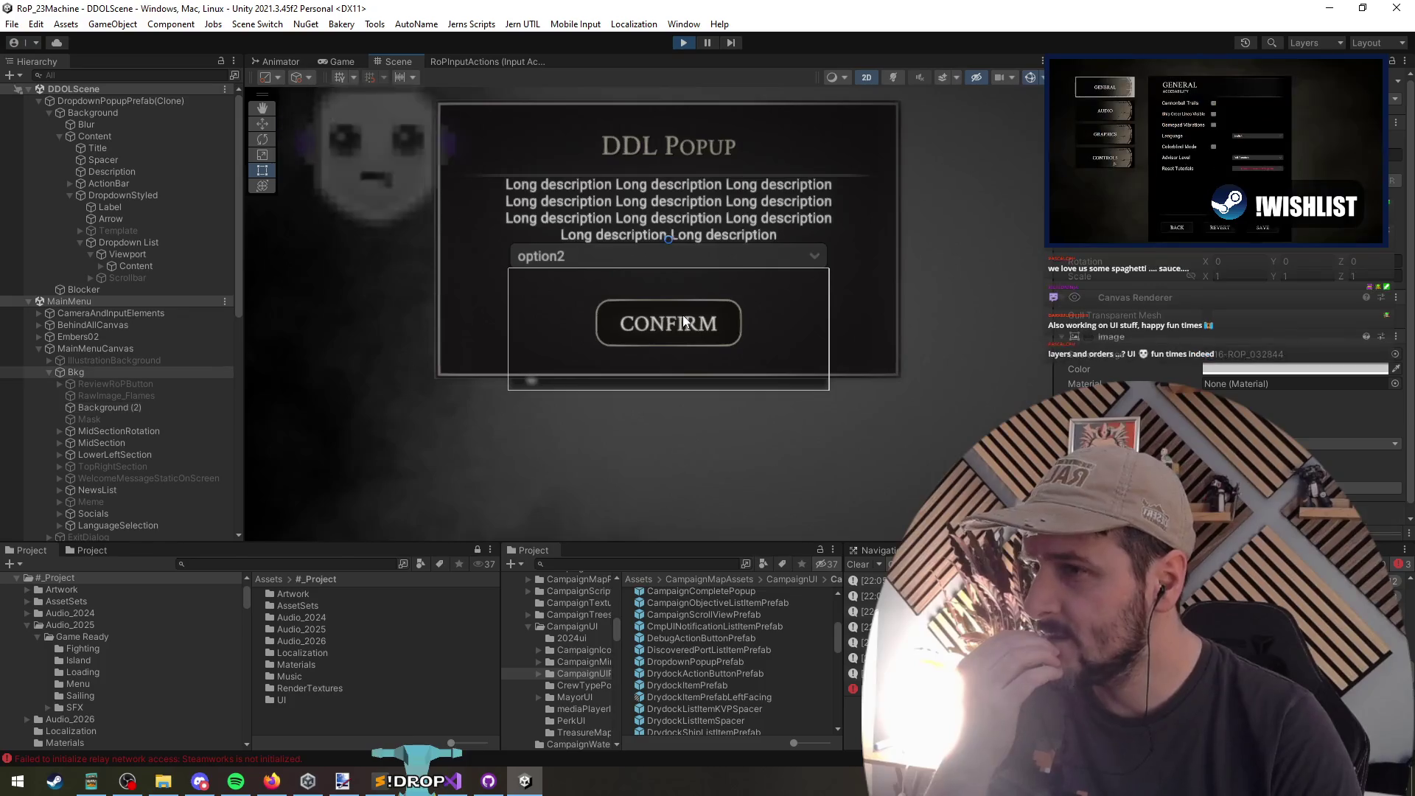
{"action": "left_click", "coordinate": [663, 323]}
{"action": "left_click", "coordinate": [662, 317]}
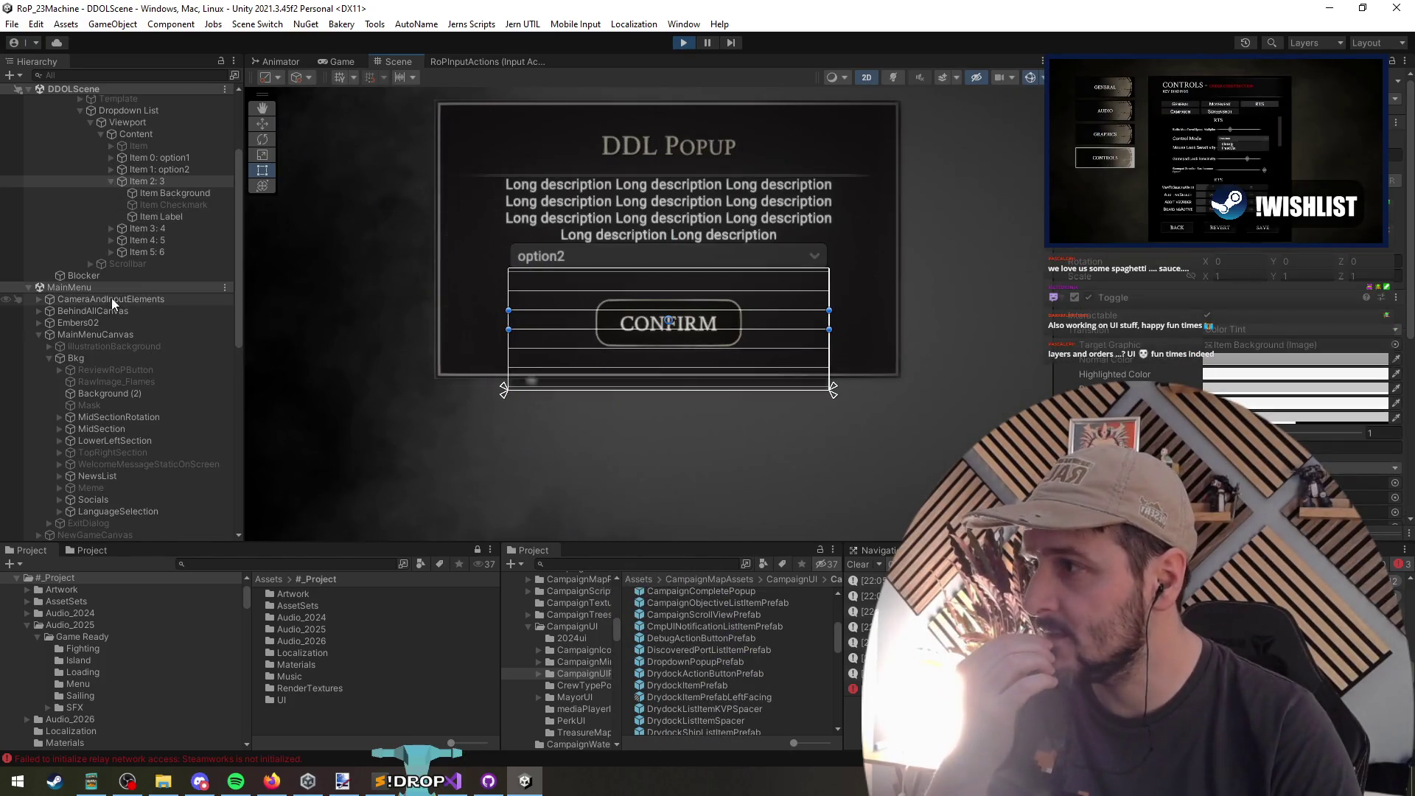
{"action": "left_click", "coordinate": [131, 258]}
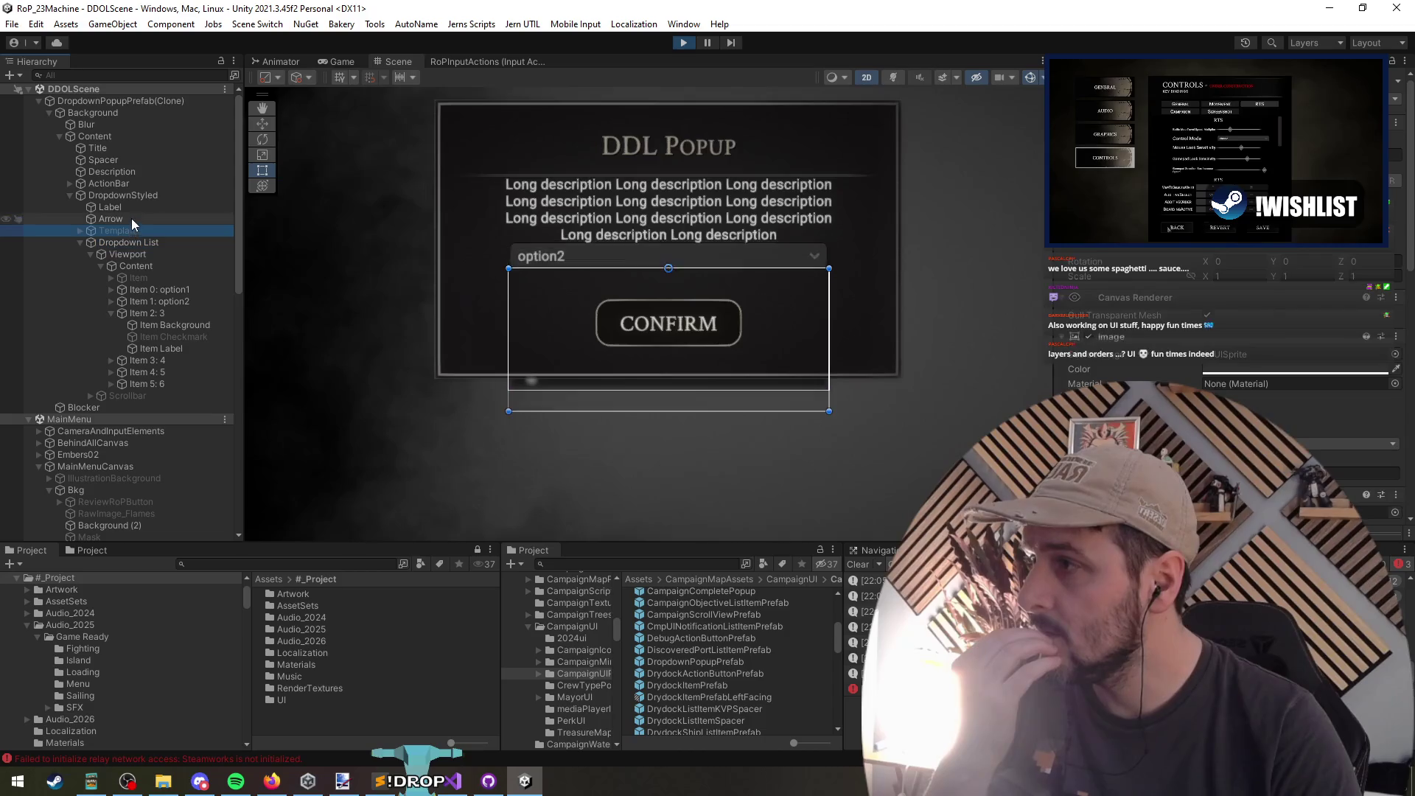
{"action": "left_click", "coordinate": [137, 231]}
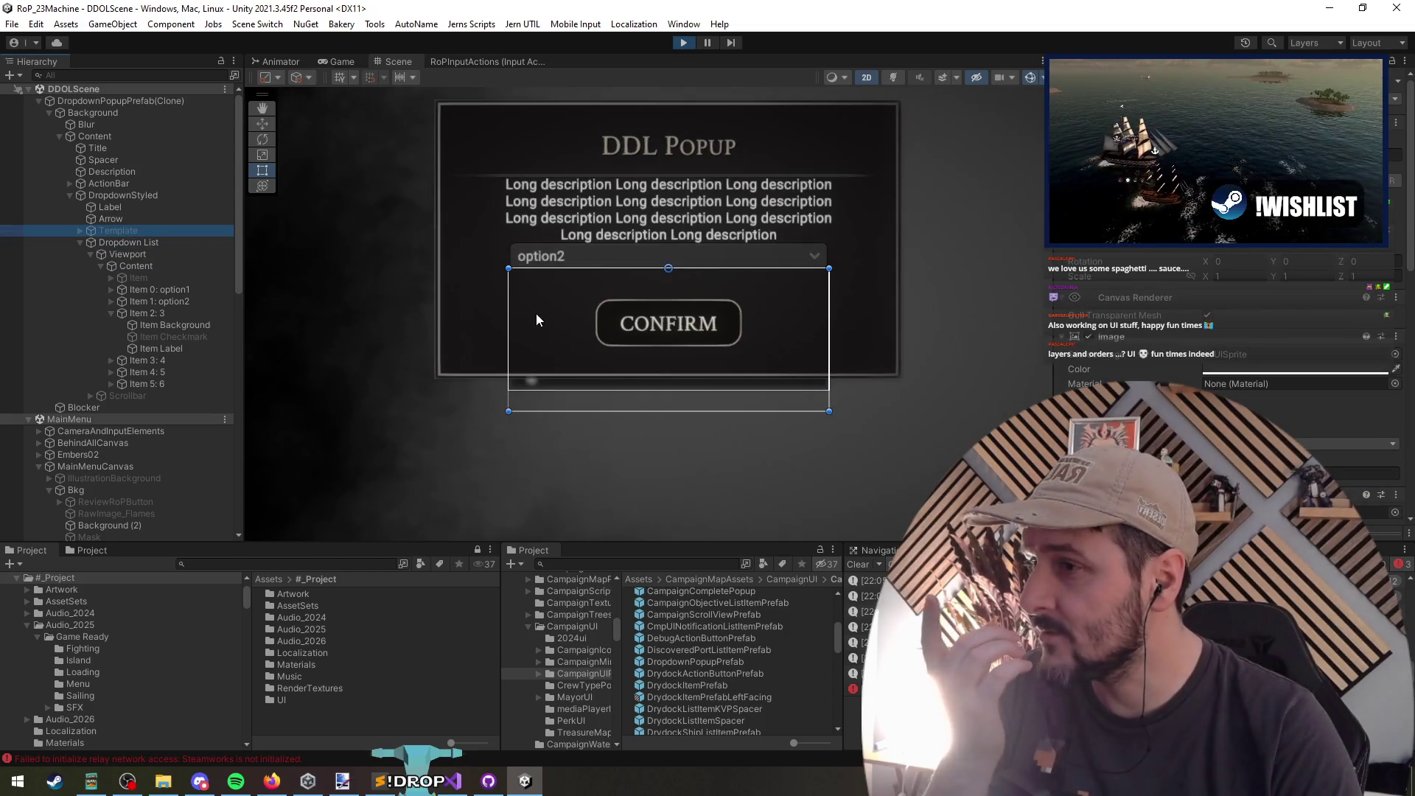
{"action": "scroll", "coordinate": [1004, 343], "scroll_direction": "down", "scroll_amount": 2}
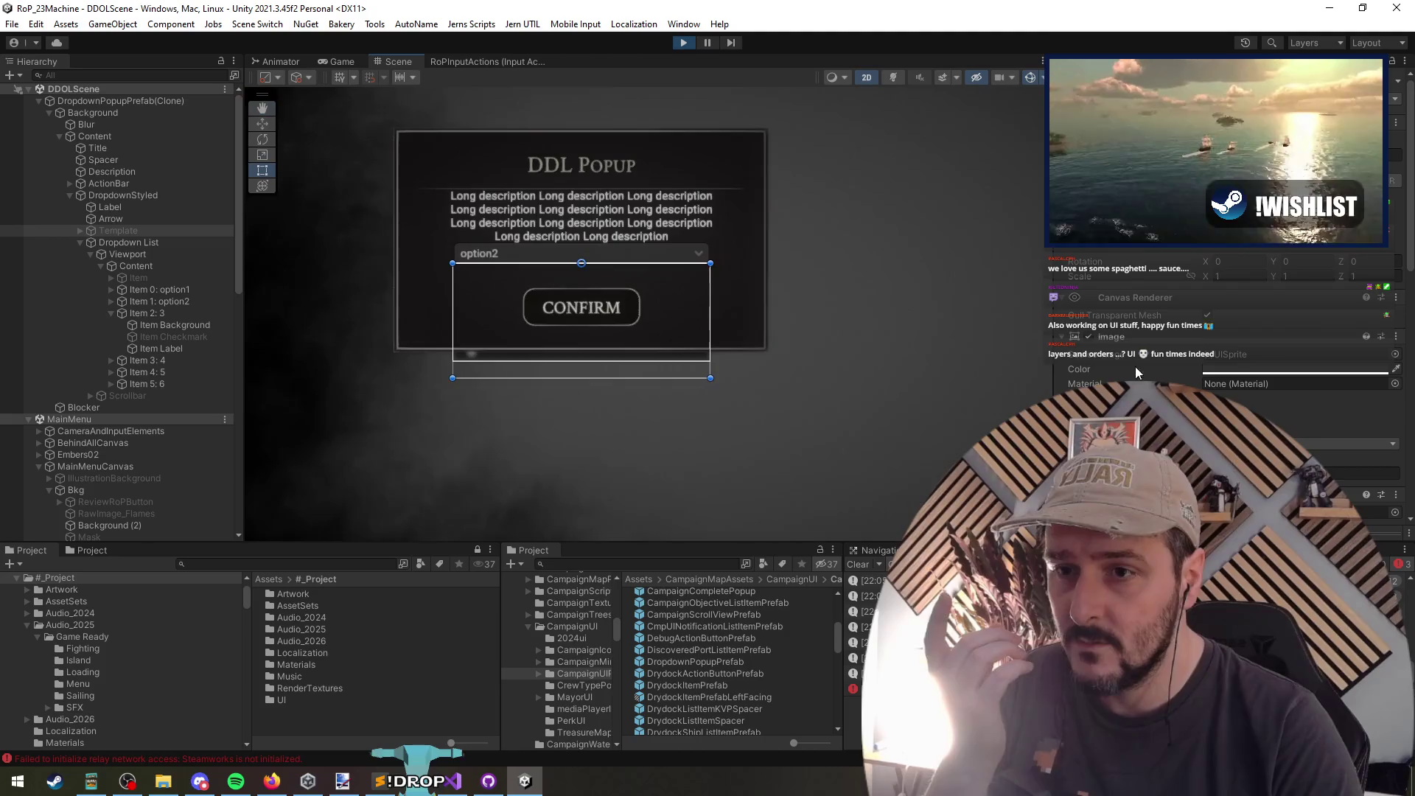
{"action": "left_click", "coordinate": [88, 103]}
{"action": "scroll", "coordinate": [1236, 329], "scroll_direction": "down", "scroll_amount": 2}
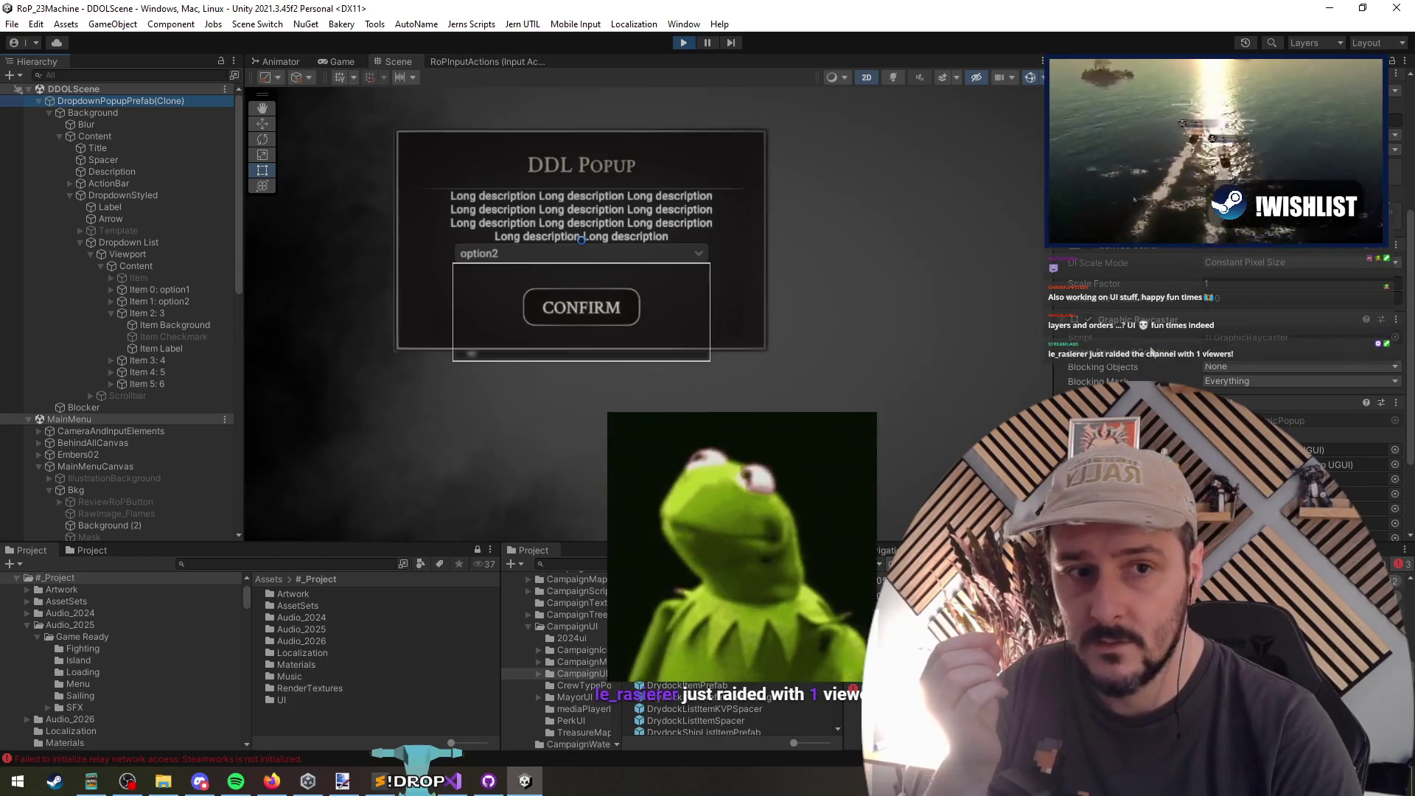
{"action": "scroll", "coordinate": [1156, 350], "scroll_direction": "down", "scroll_amount": 3}
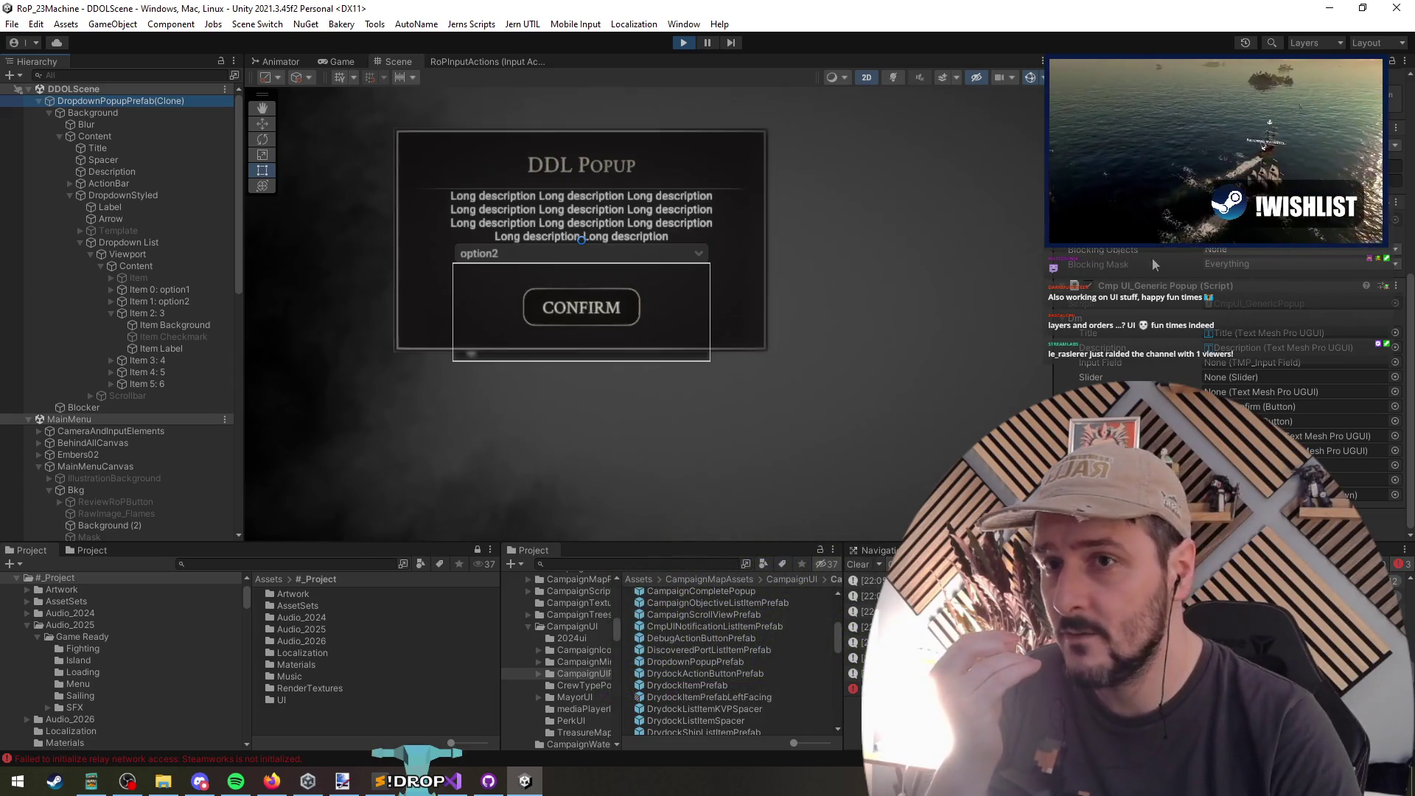
{"action": "left_click", "coordinate": [103, 115]}
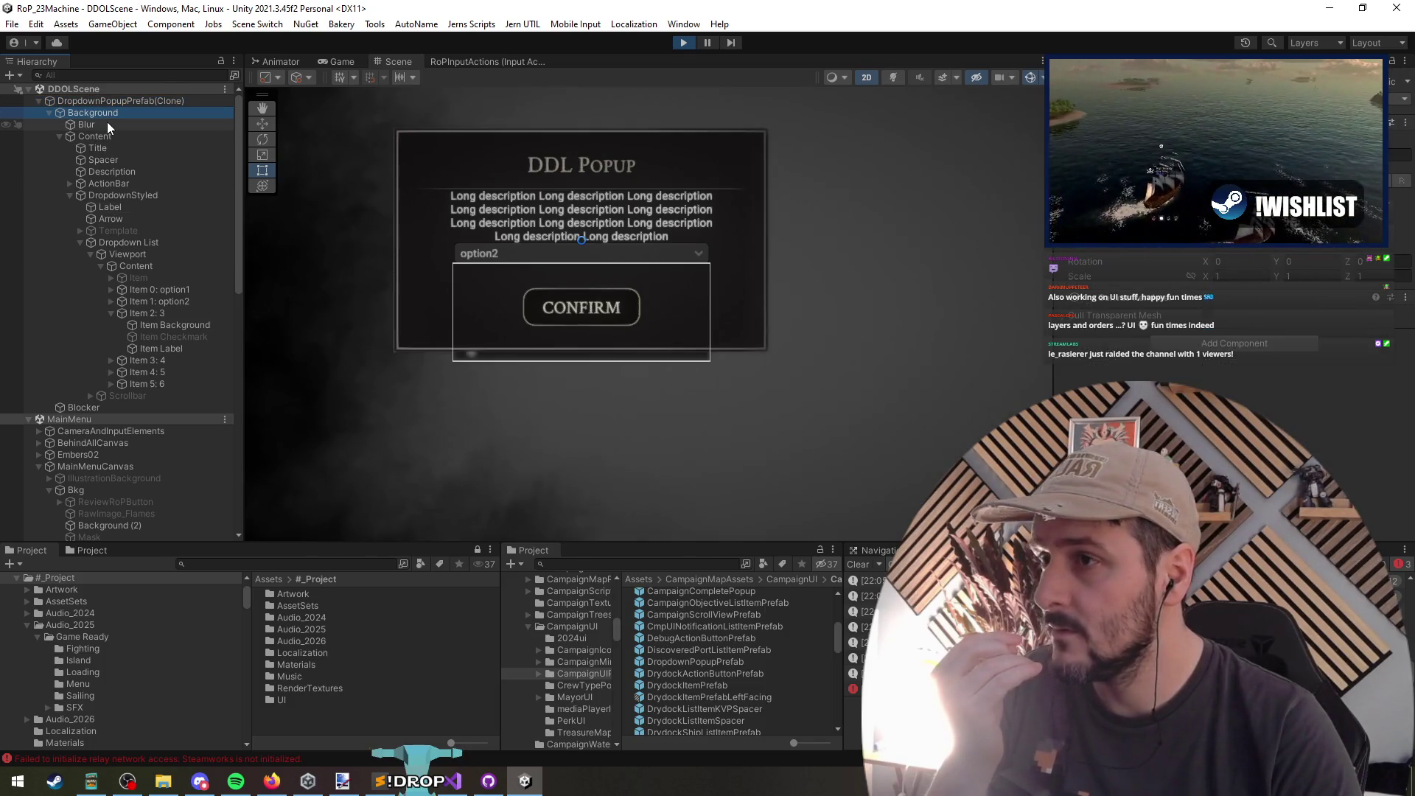
{"action": "left_click", "coordinate": [108, 122]}
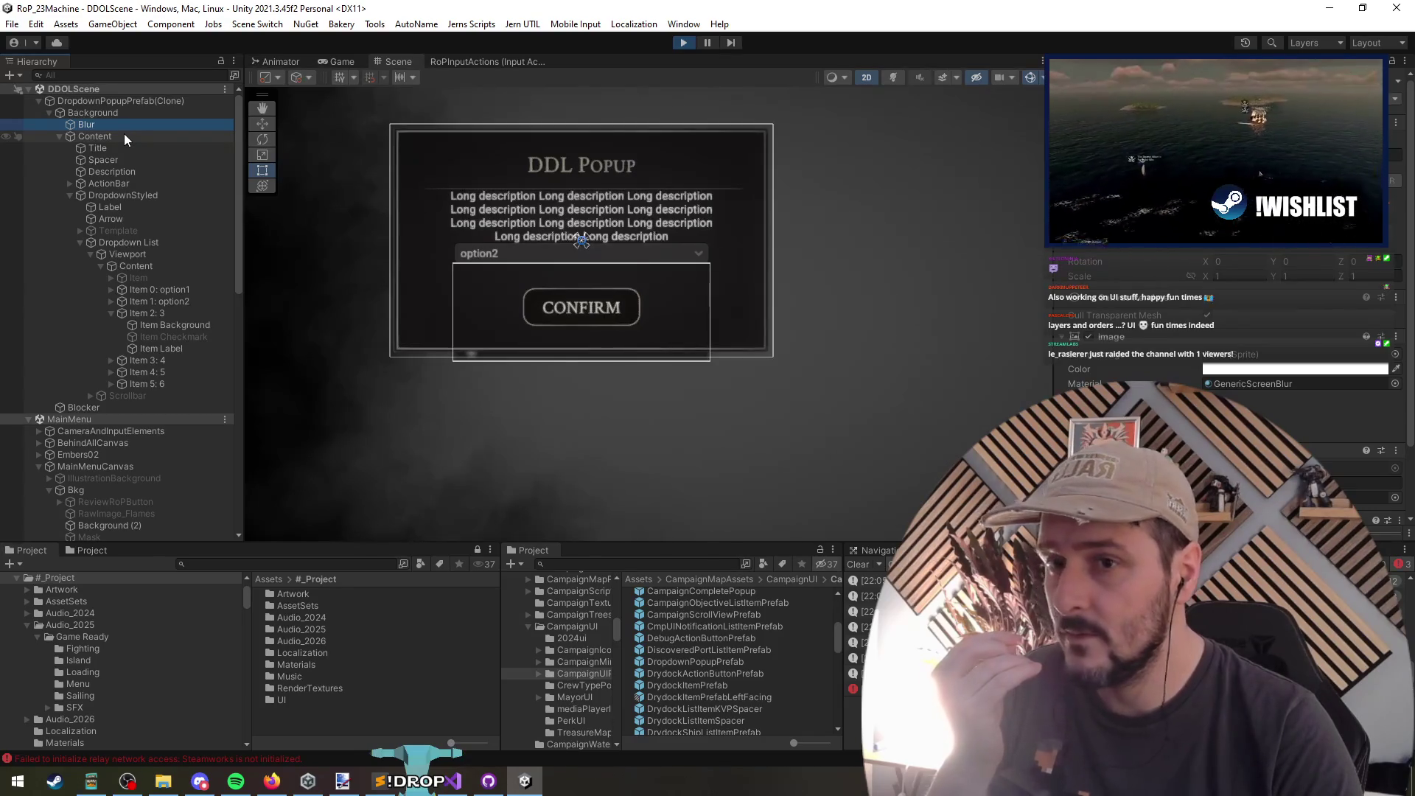
{"action": "scroll", "coordinate": [461, 358], "scroll_direction": "up", "scroll_amount": 3}
{"action": "scroll", "coordinate": [442, 369], "scroll_direction": "up", "scroll_amount": 3}
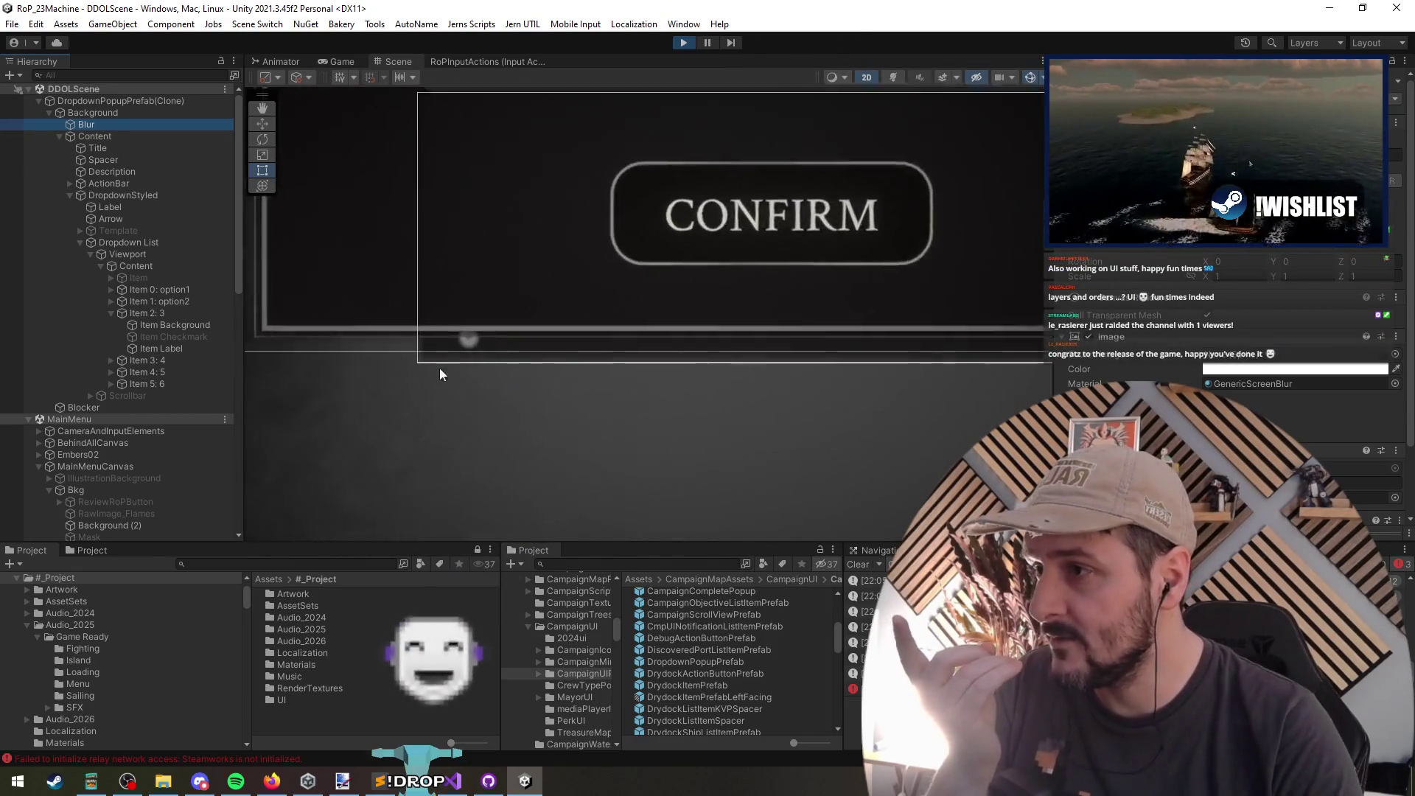
{"action": "scroll", "coordinate": [445, 357], "scroll_direction": "down", "scroll_amount": 3}
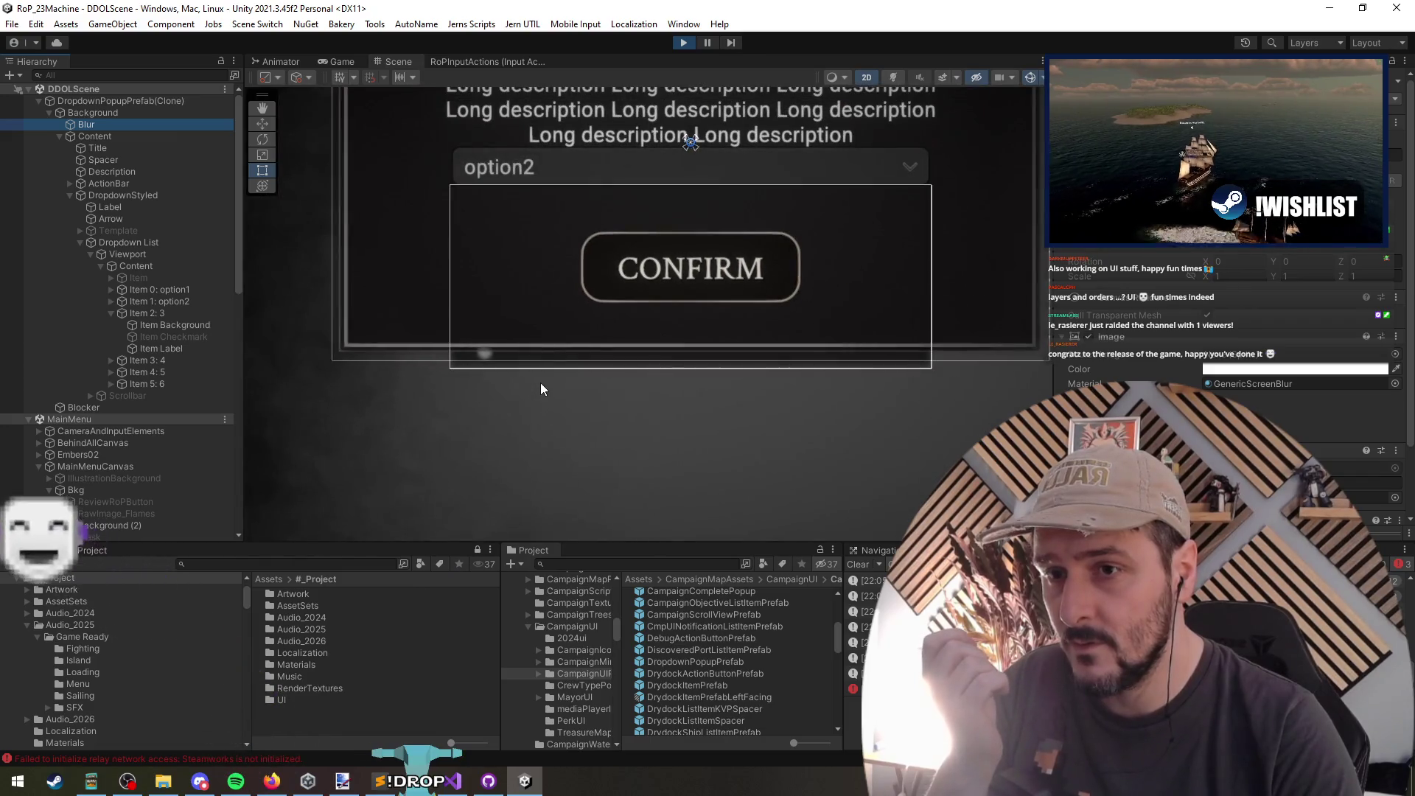
{"action": "scroll", "coordinate": [553, 400], "scroll_direction": "down", "scroll_amount": 2}
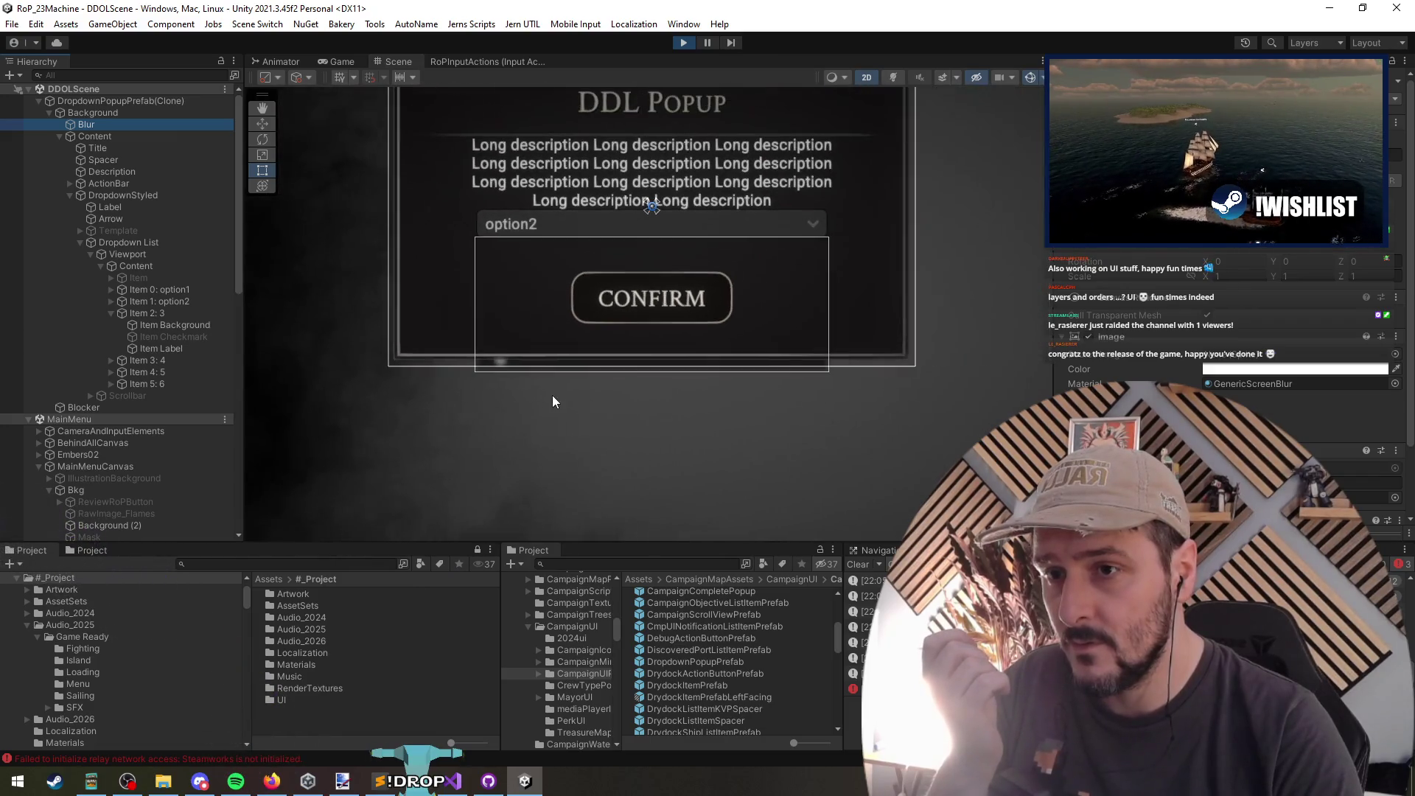
{"action": "left_click", "coordinate": [103, 136]}
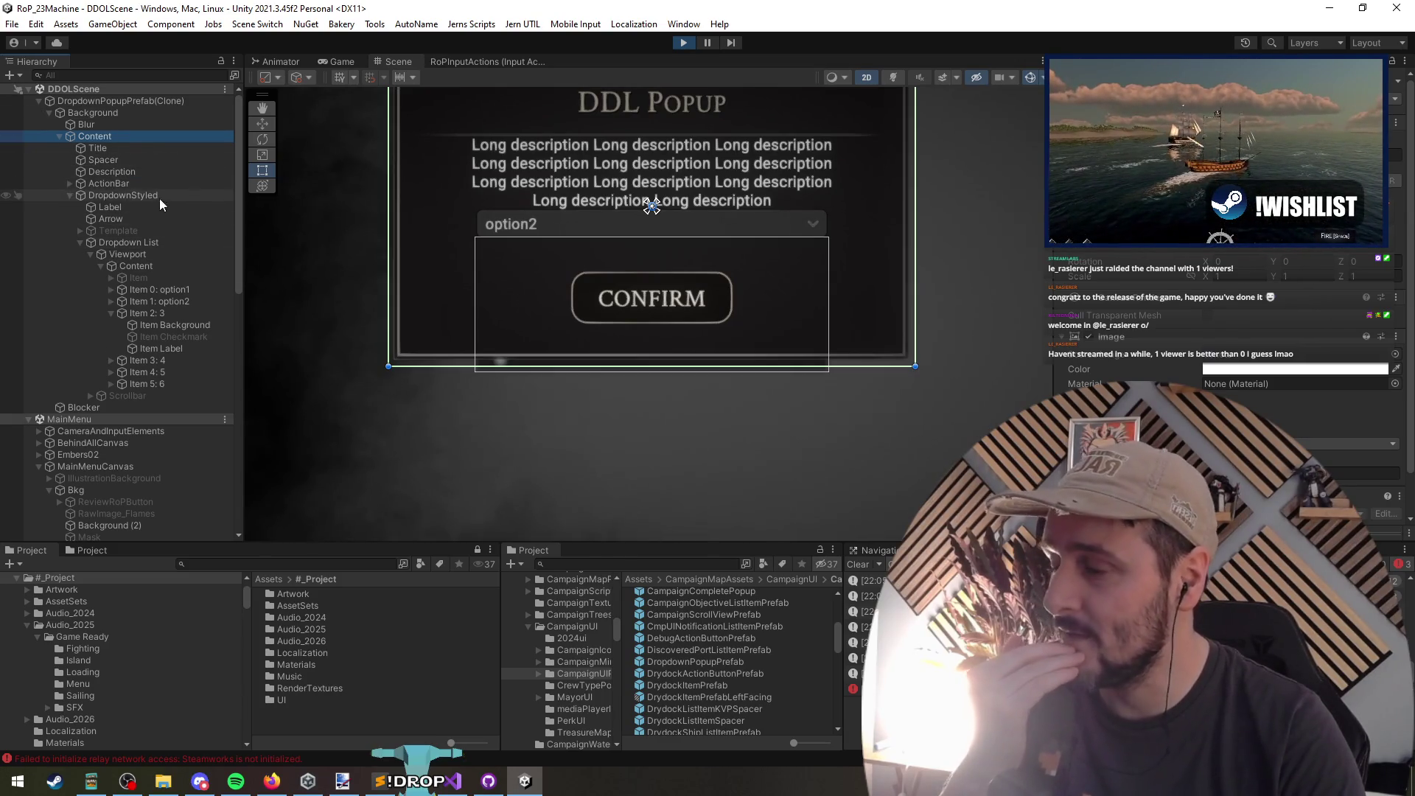
Step: Inspect the Dropdown List, the DropdownStyled field and the viewport beneath it
{"action": "left_click", "coordinate": [115, 242]}
{"action": "left_click", "coordinate": [112, 194]}
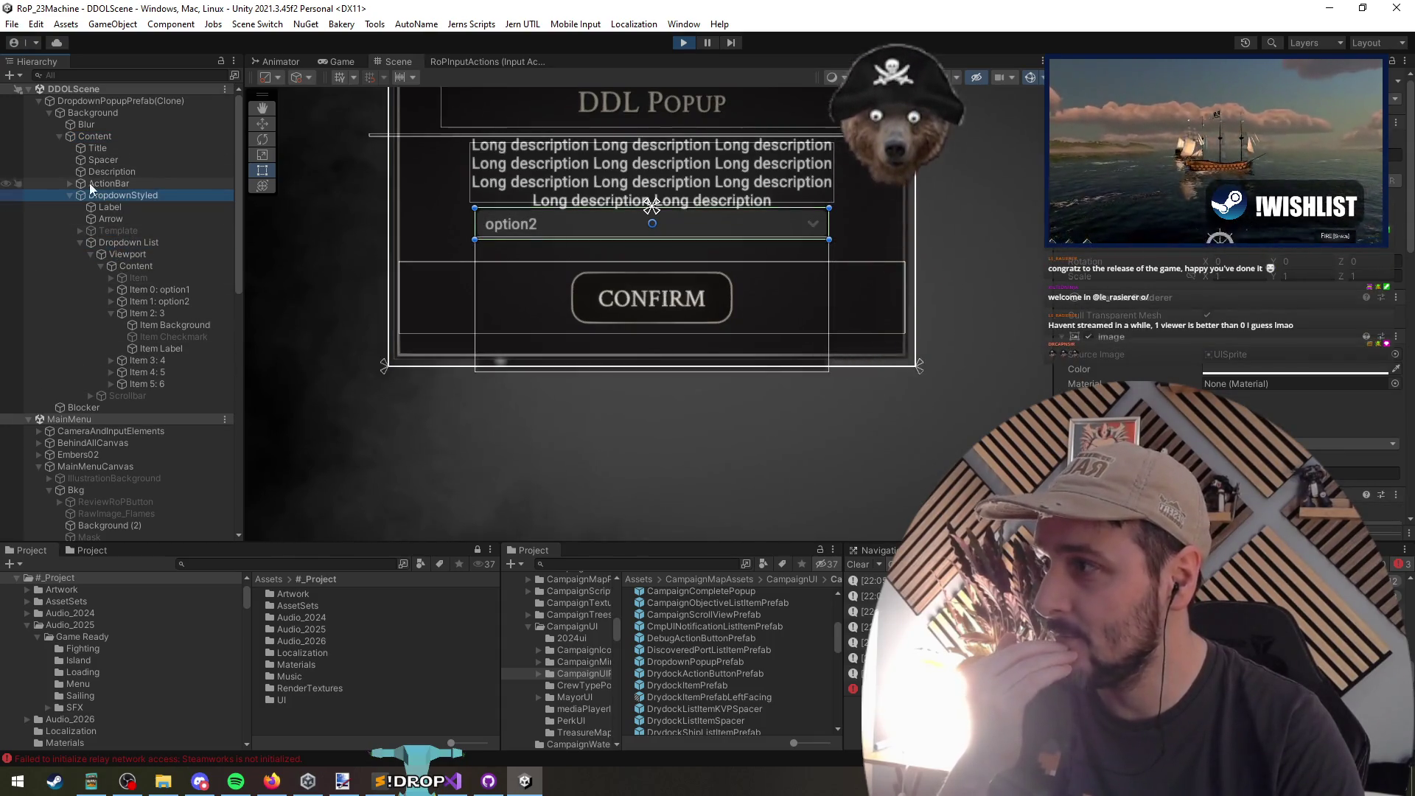
{"action": "left_click", "coordinate": [117, 253]}
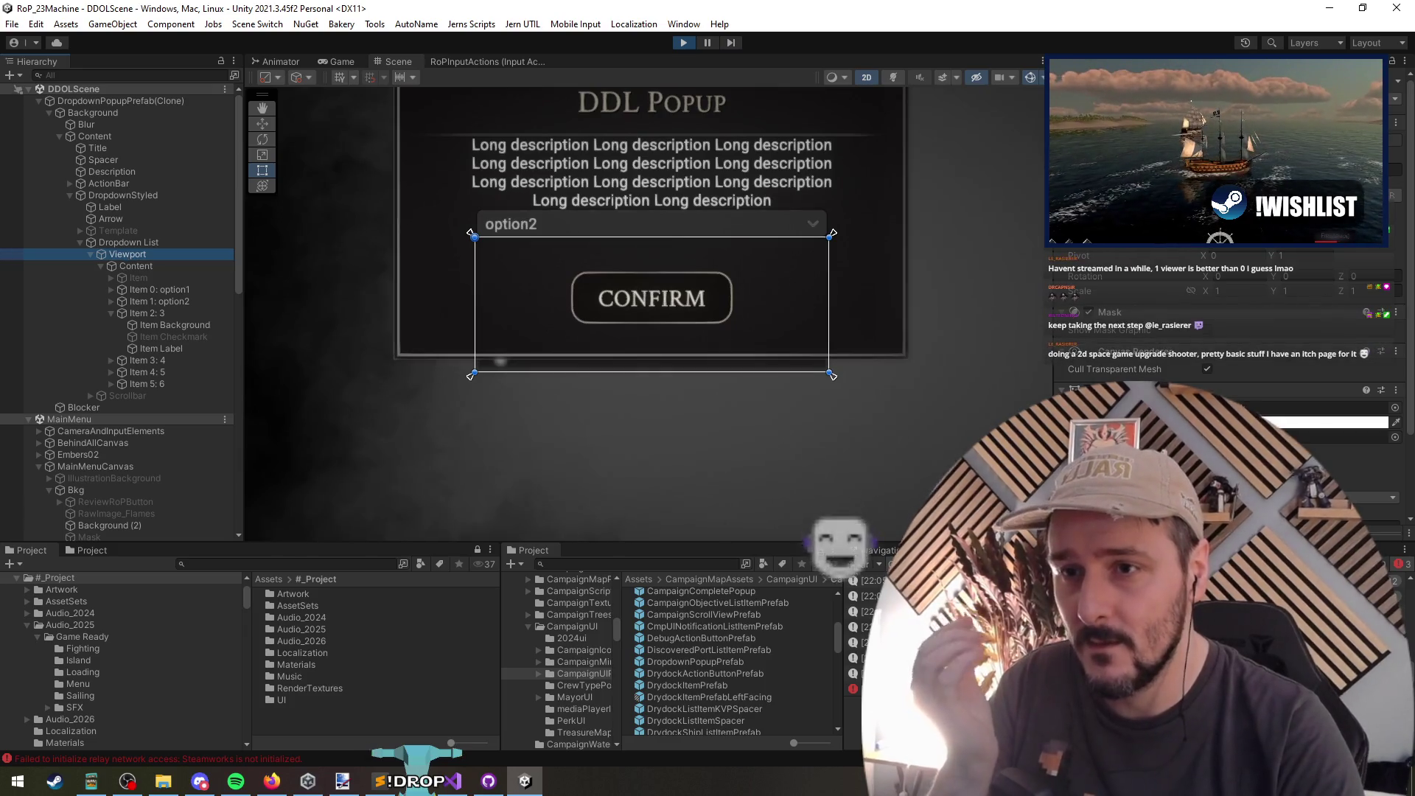
{"action": "left_click", "coordinate": [1207, 331]}
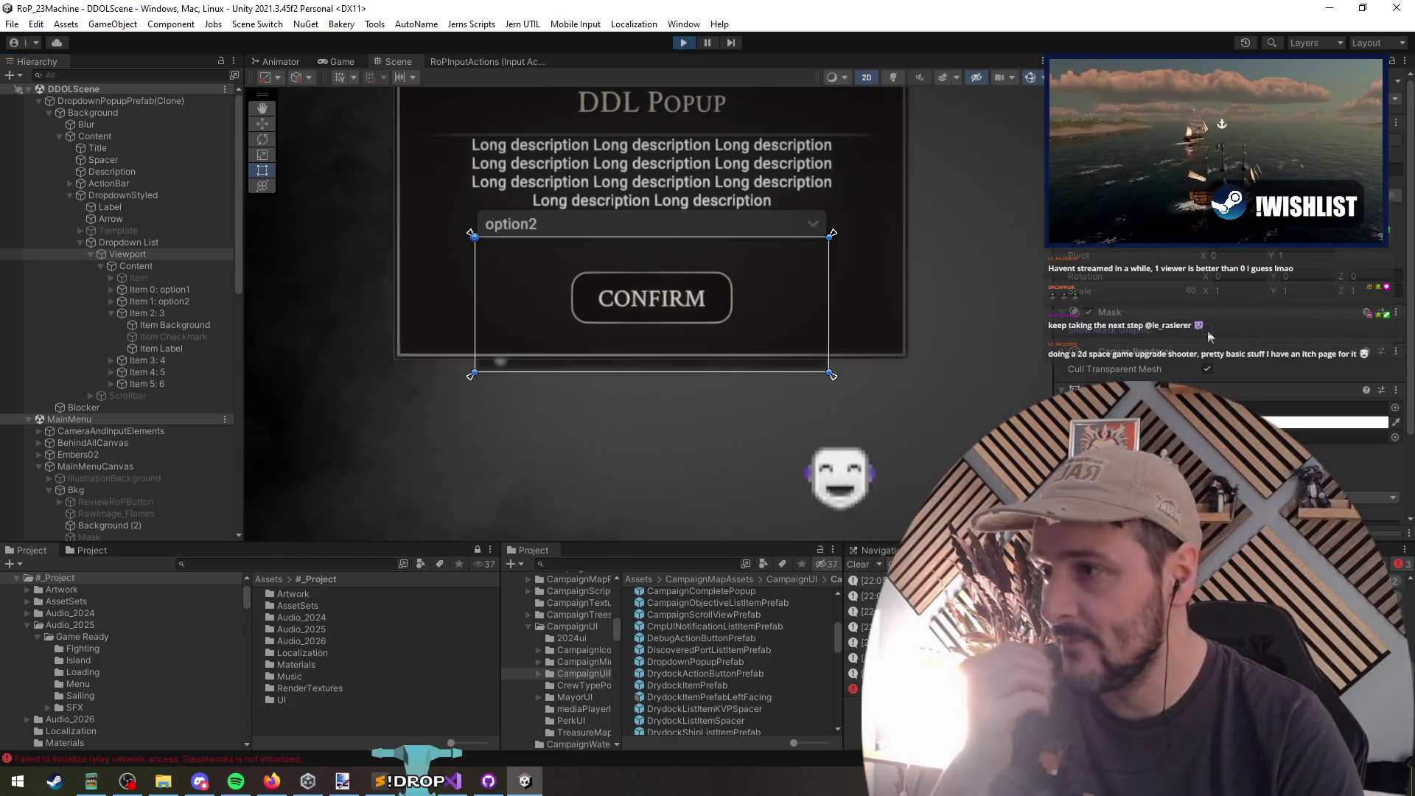
{"action": "scroll", "coordinate": [1207, 330], "scroll_direction": "down", "scroll_amount": 2}
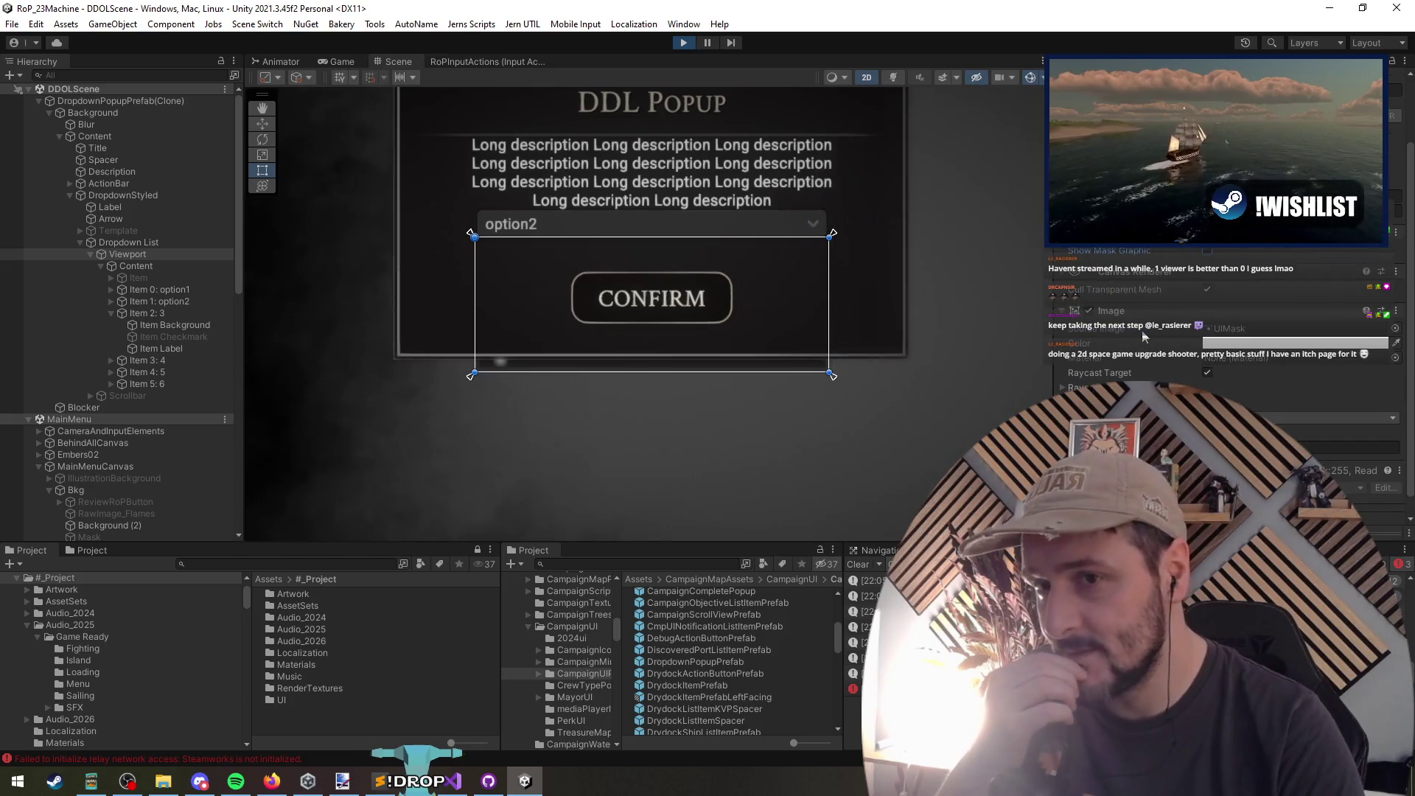
{"action": "left_click", "coordinate": [121, 195]}
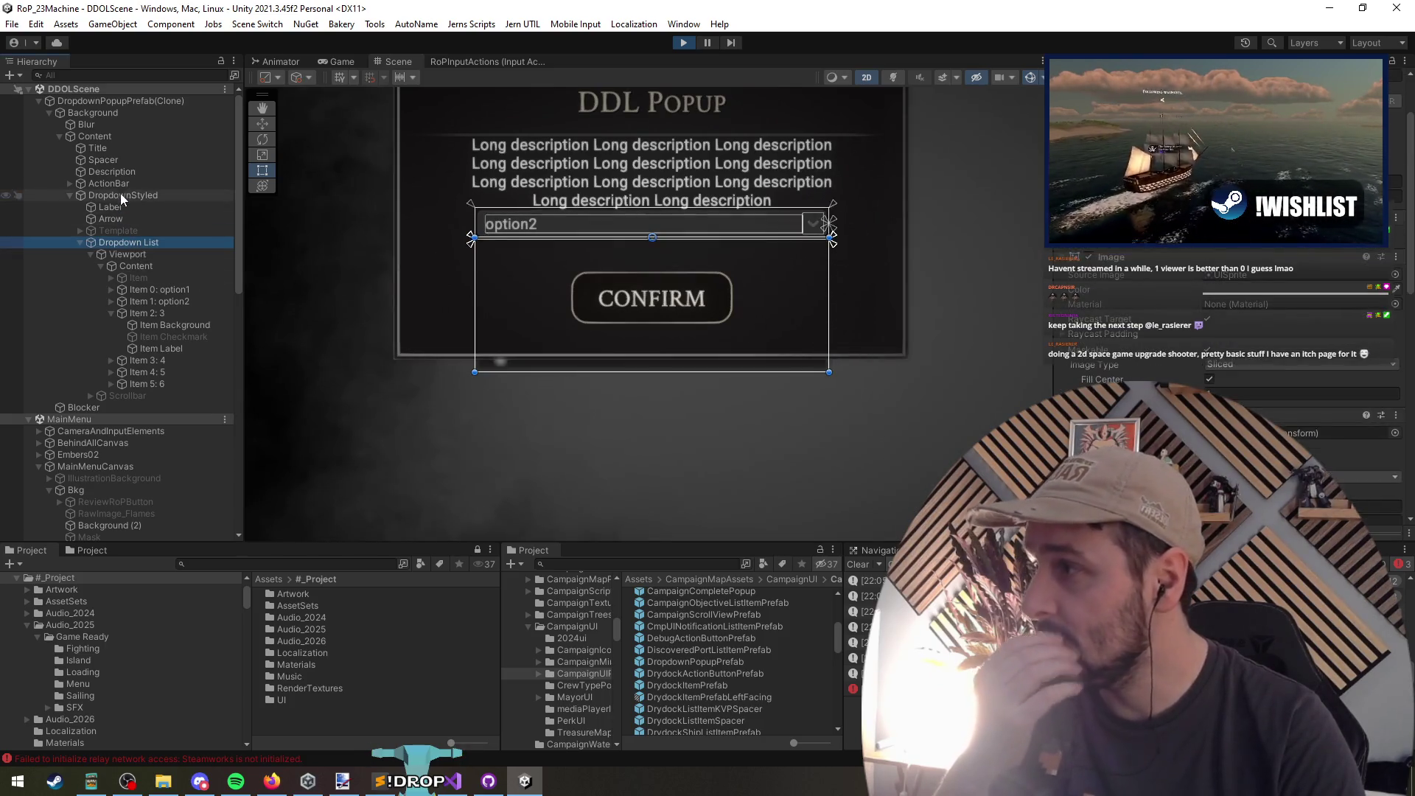
Step: Try the ActionBar's grey background Image, then turn it back off
{"action": "left_click", "coordinate": [121, 182]}
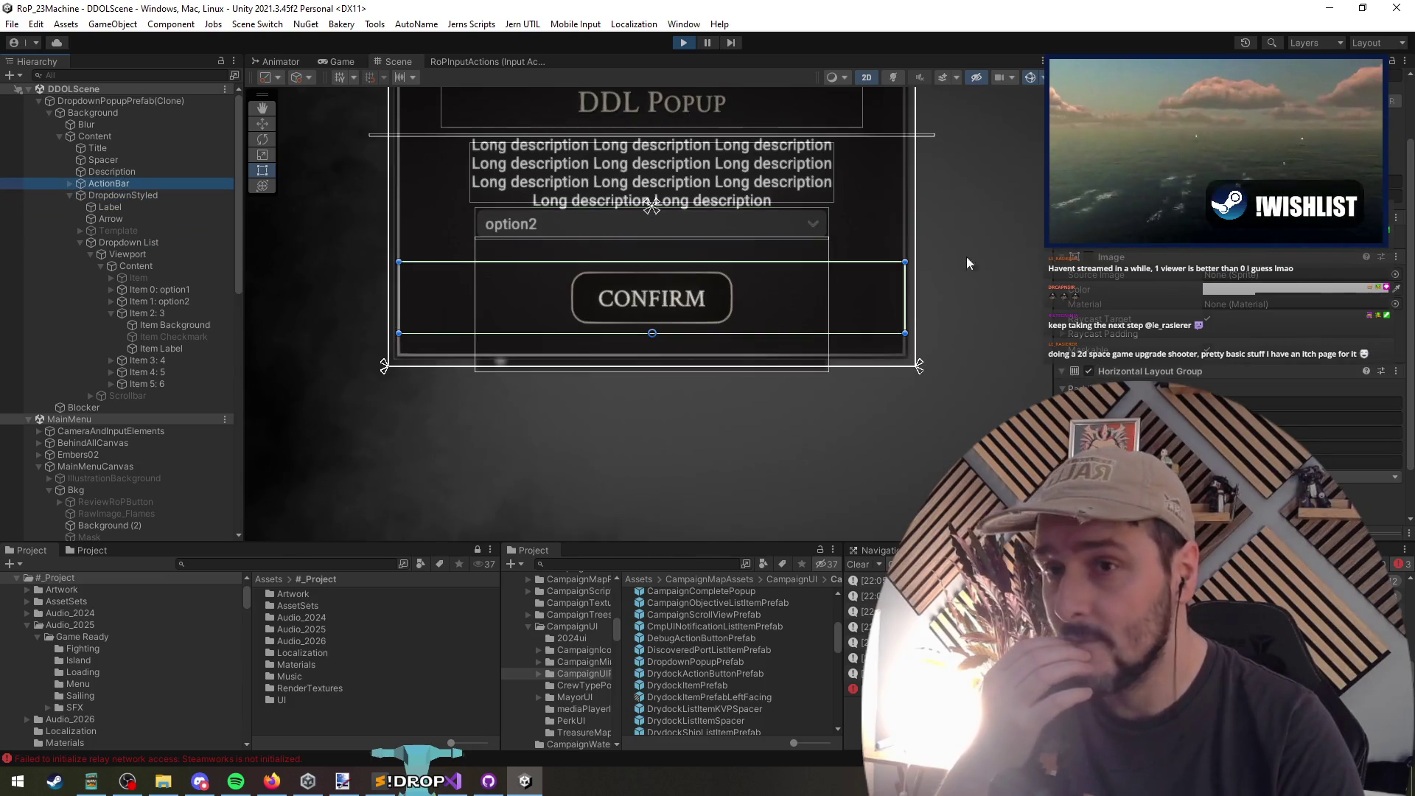
{"action": "scroll", "coordinate": [1135, 354], "scroll_direction": "down", "scroll_amount": 2}
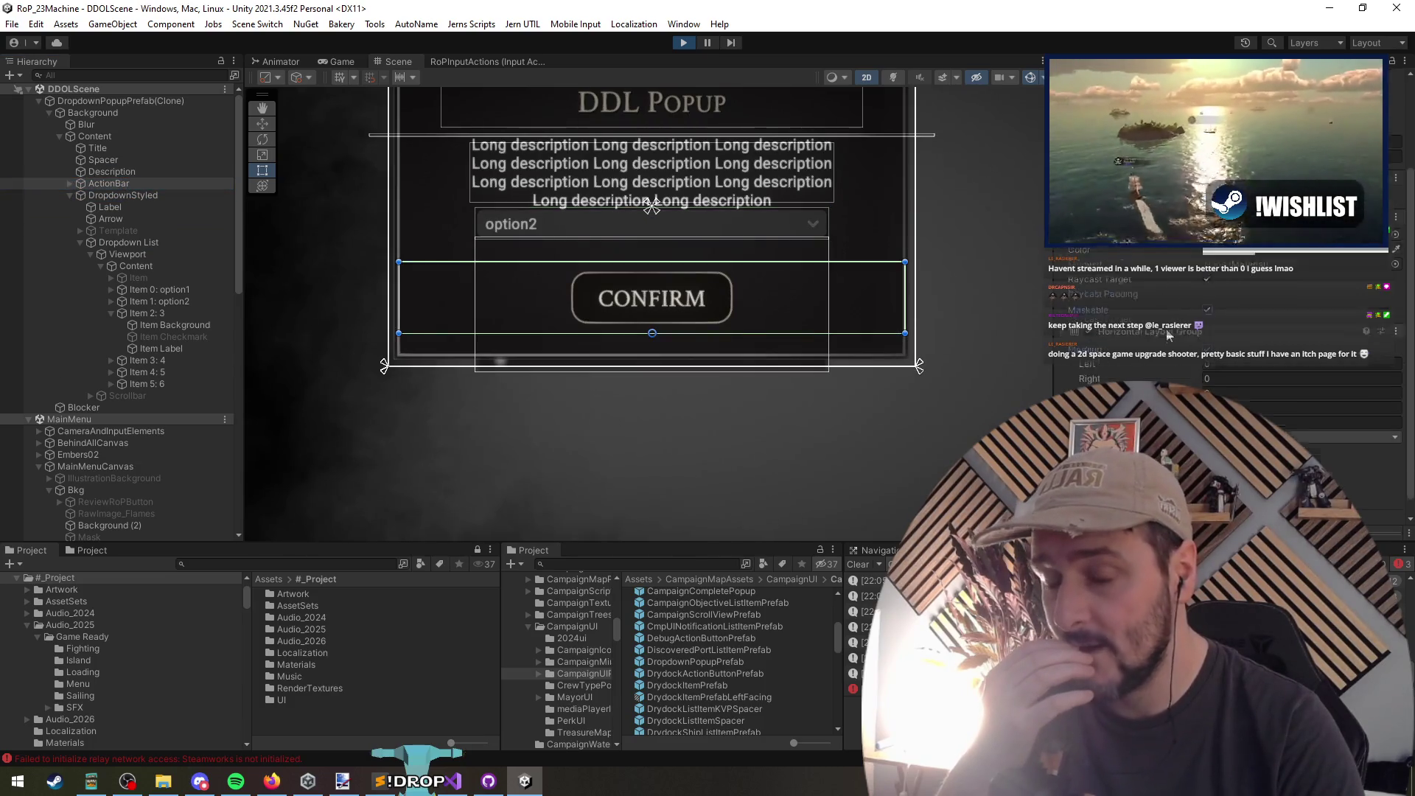
{"action": "scroll", "coordinate": [1131, 376], "scroll_direction": "up", "scroll_amount": 5}
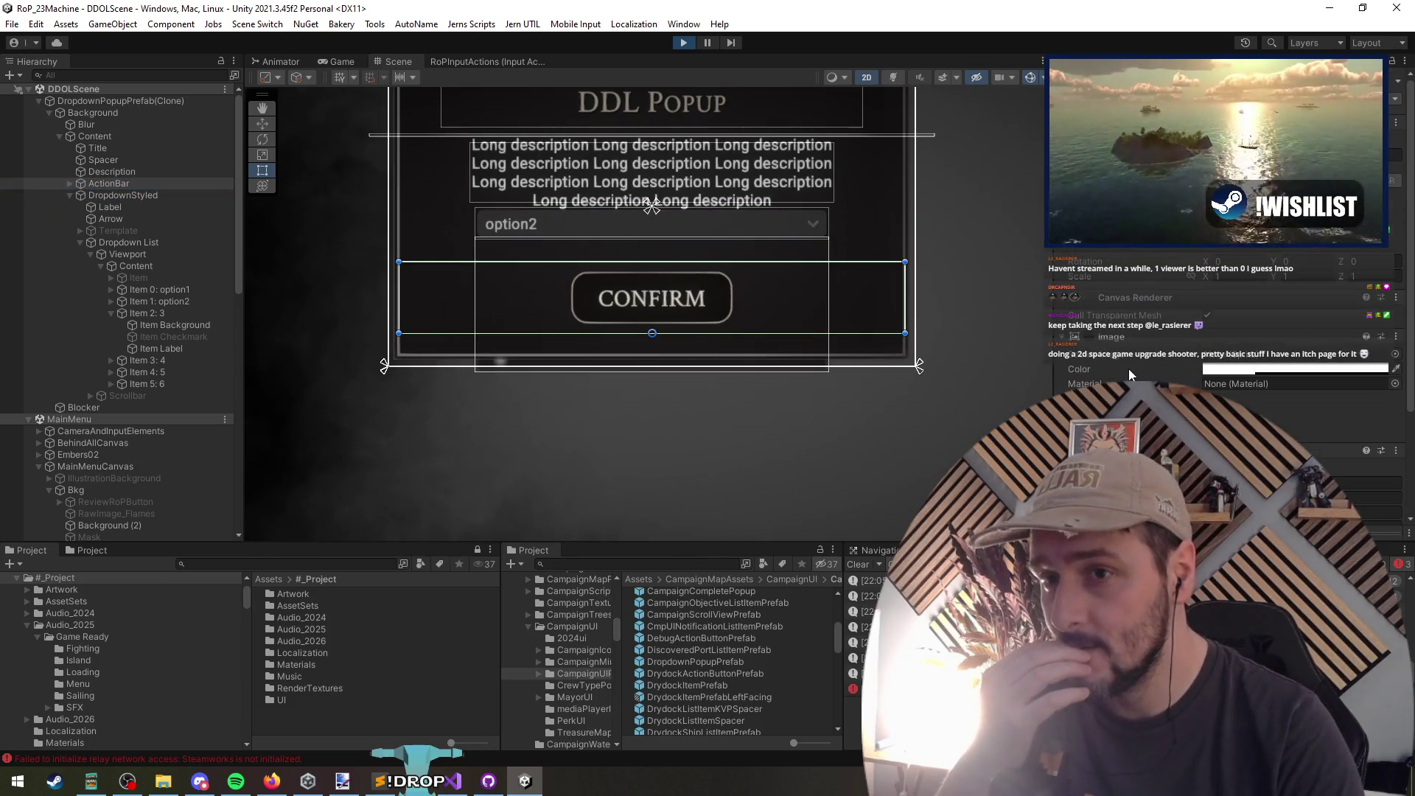
{"action": "left_click", "coordinate": [1088, 337]}
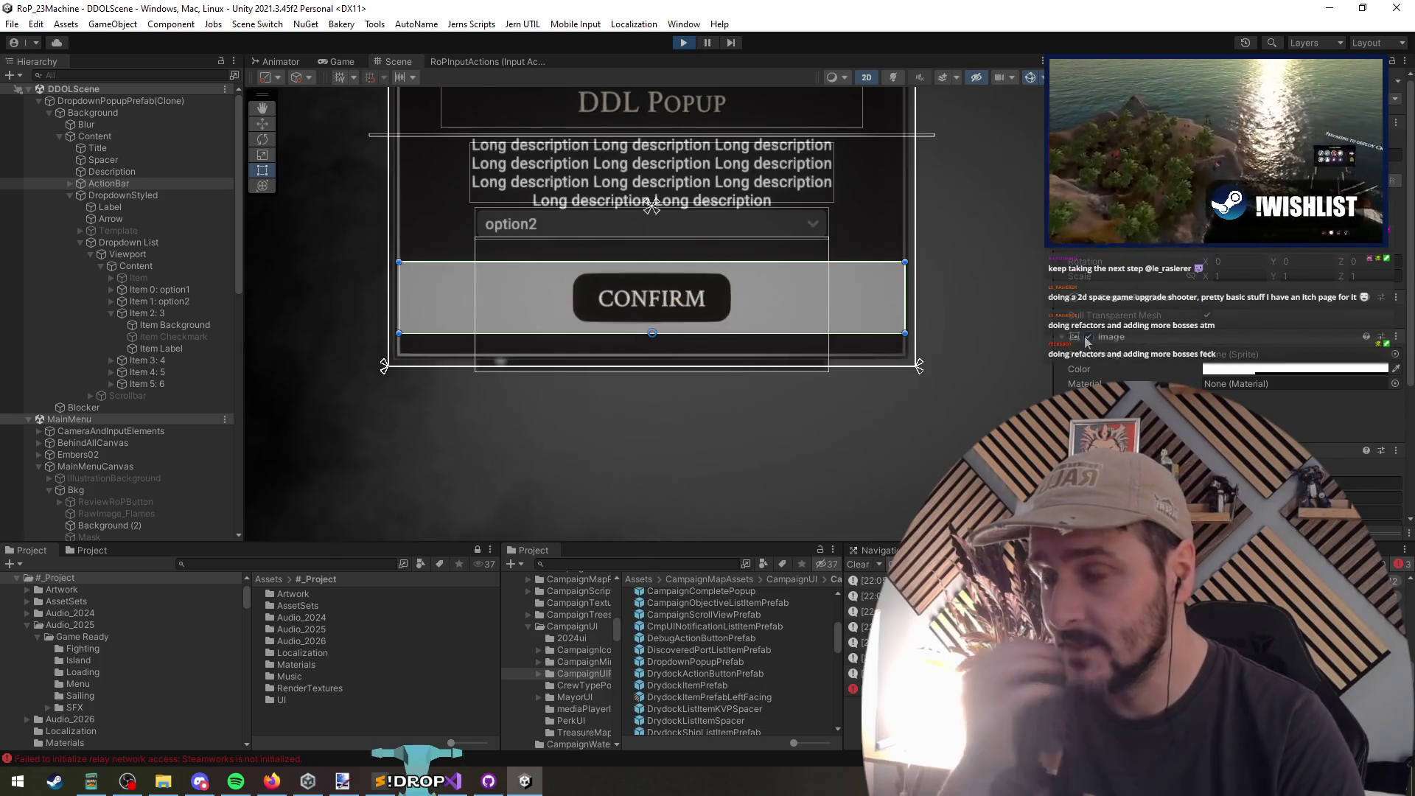
{"action": "left_click", "coordinate": [1088, 336]}
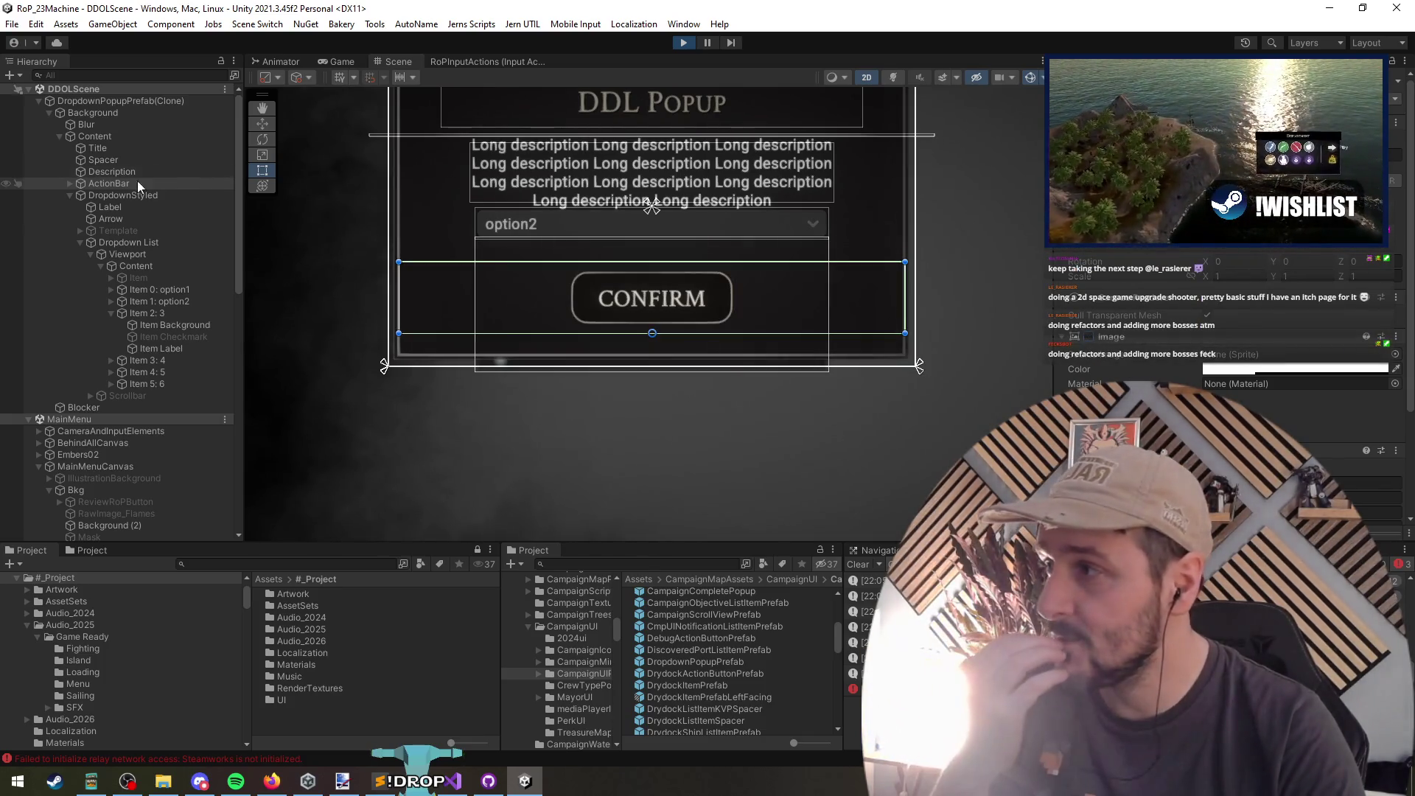
Step: Check the Spacer and Title objects, then collapse DropdownStyled's children
{"action": "left_click", "coordinate": [99, 159]}
{"action": "left_click", "coordinate": [102, 147]}
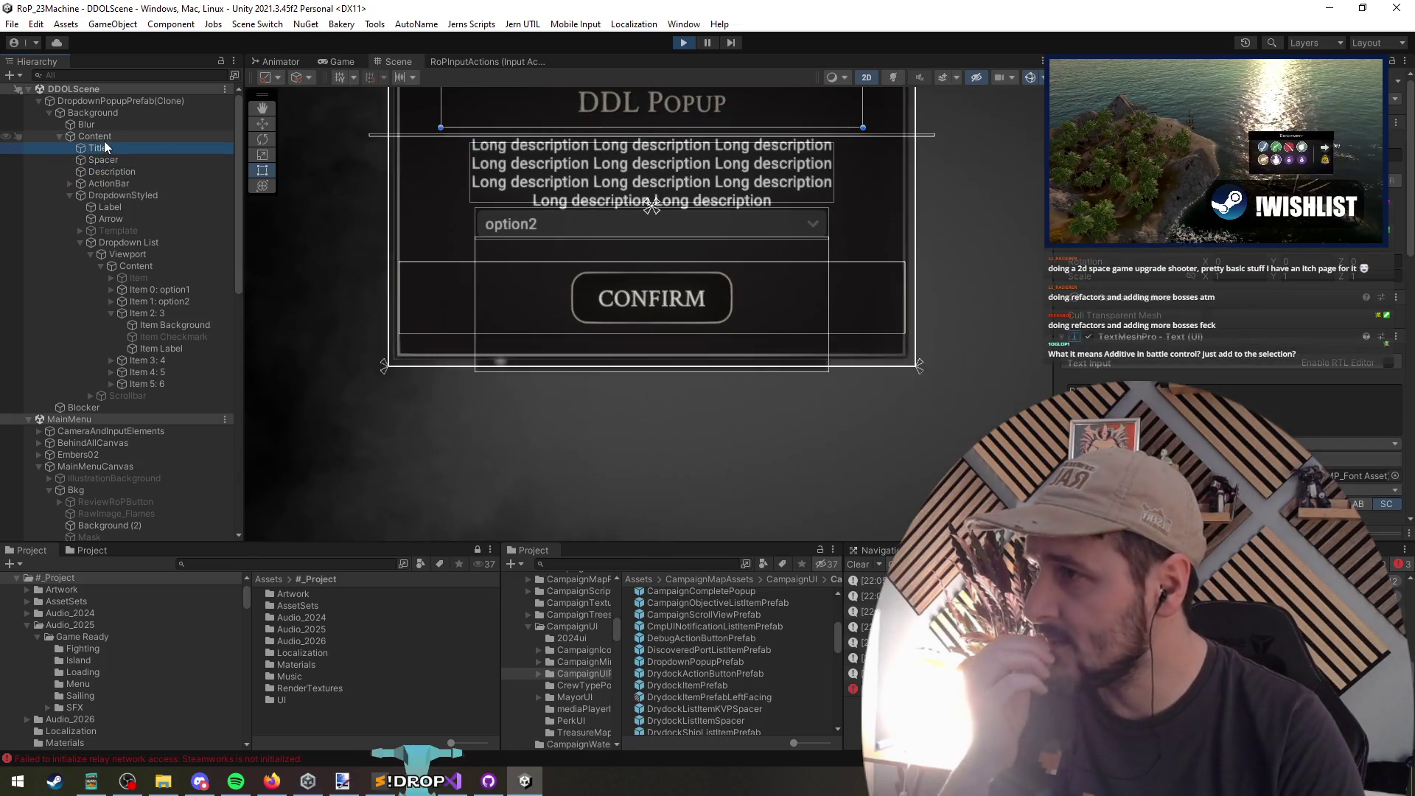
{"action": "left_click", "coordinate": [75, 194]}
{"action": "left_click", "coordinate": [72, 194]}
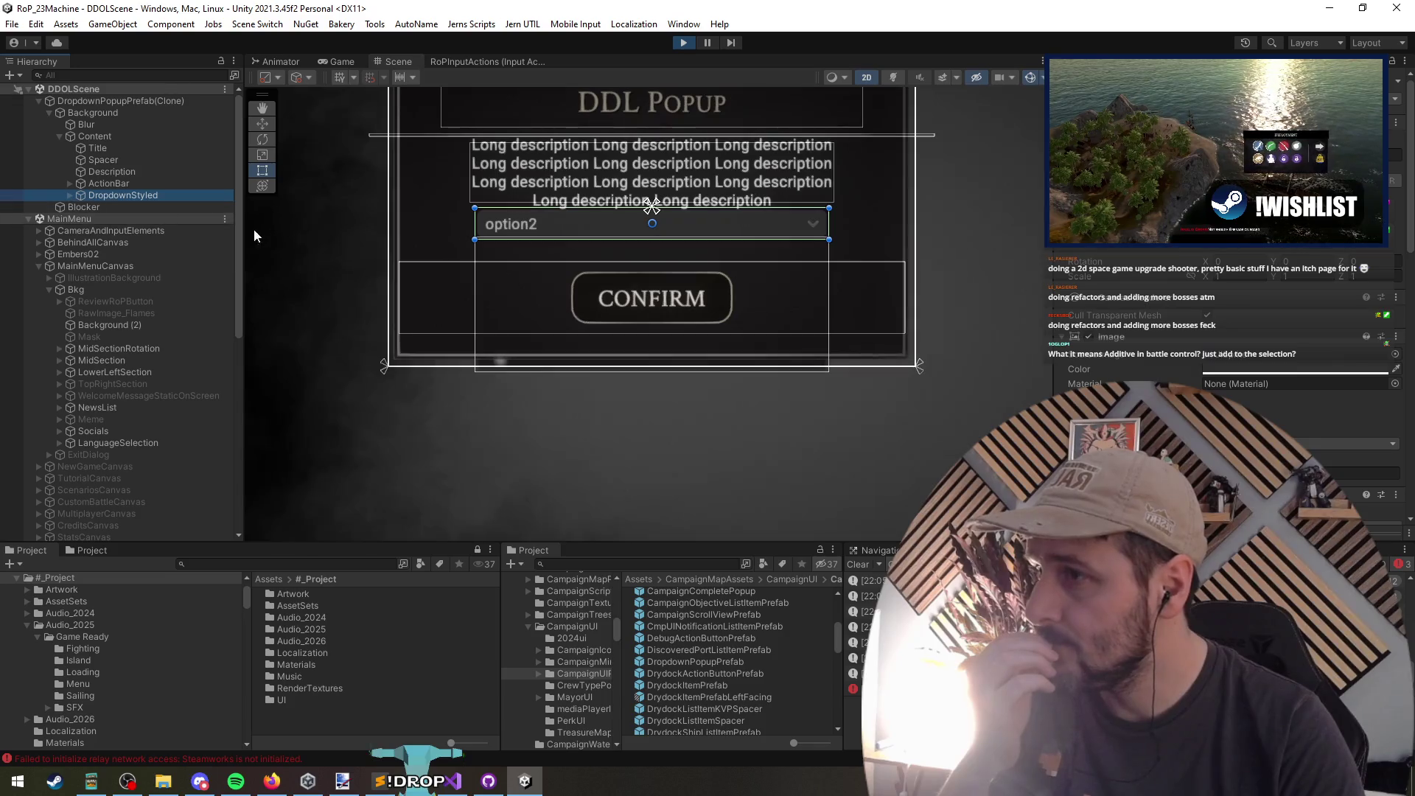
Step: Move DropdownStyled above Title inside Content, then check Title and ActionBar
{"action": "left_click_drag", "start_coordinate": [95, 143], "coordinate": [96, 145]}
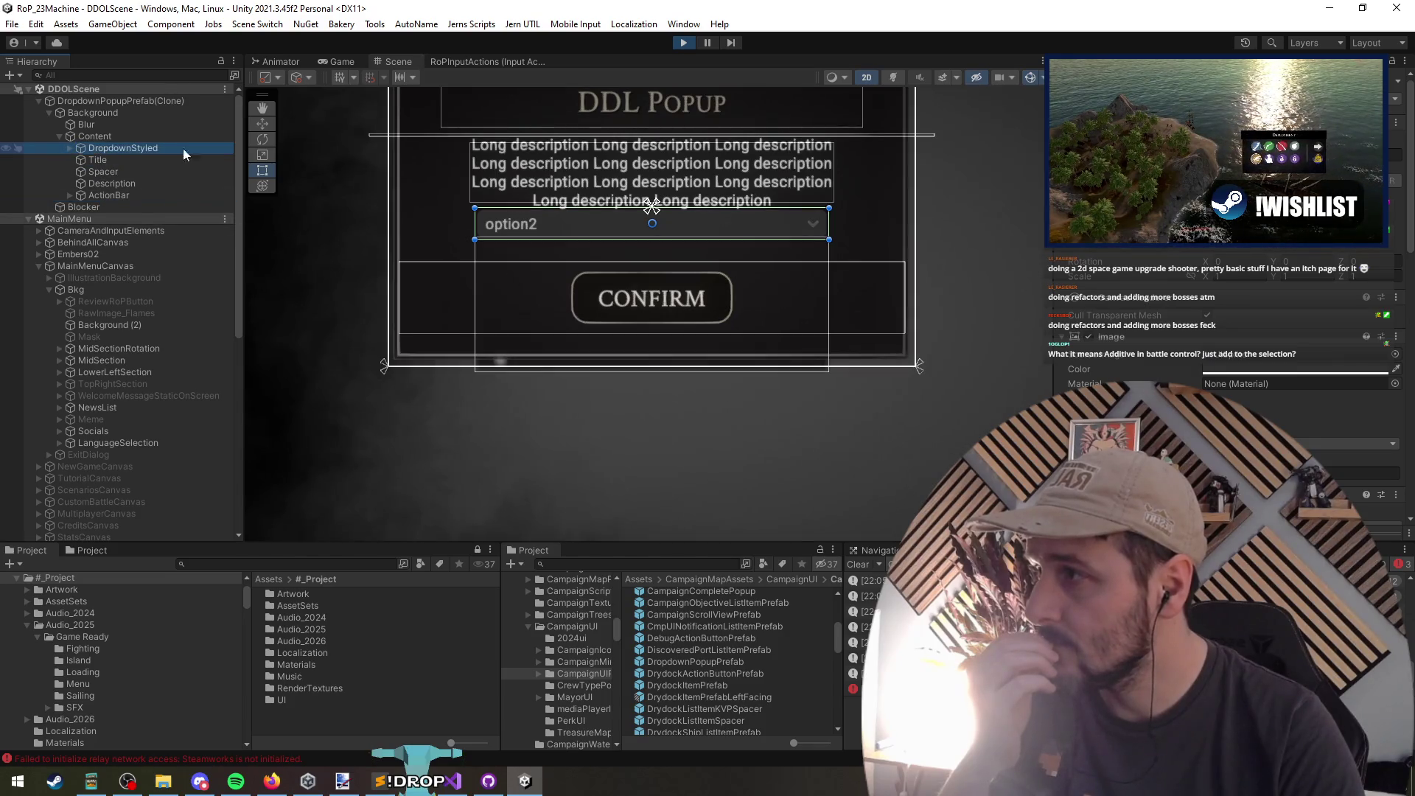
{"action": "left_click", "coordinate": [728, 41]}
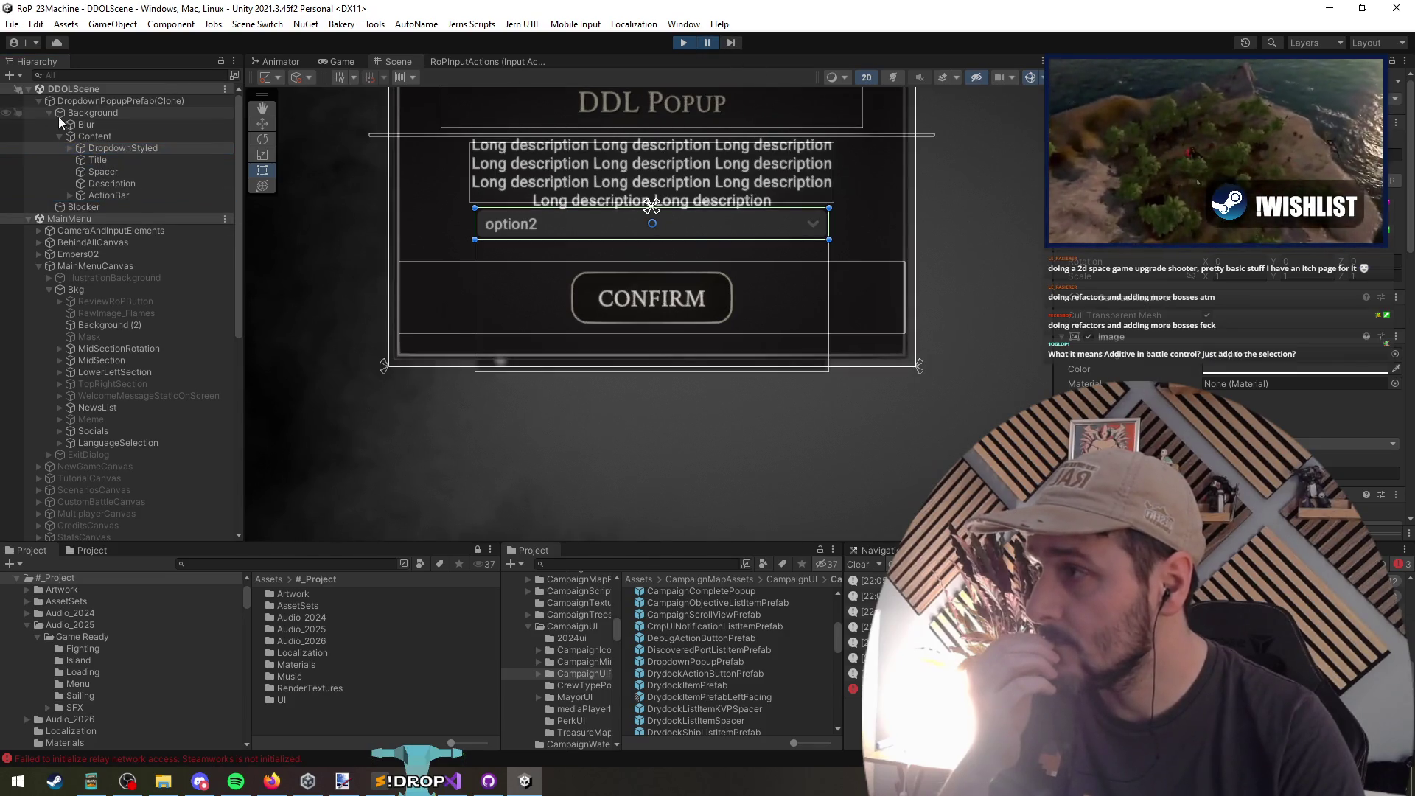
{"action": "left_click", "coordinate": [102, 160]}
{"action": "left_click", "coordinate": [136, 196]}
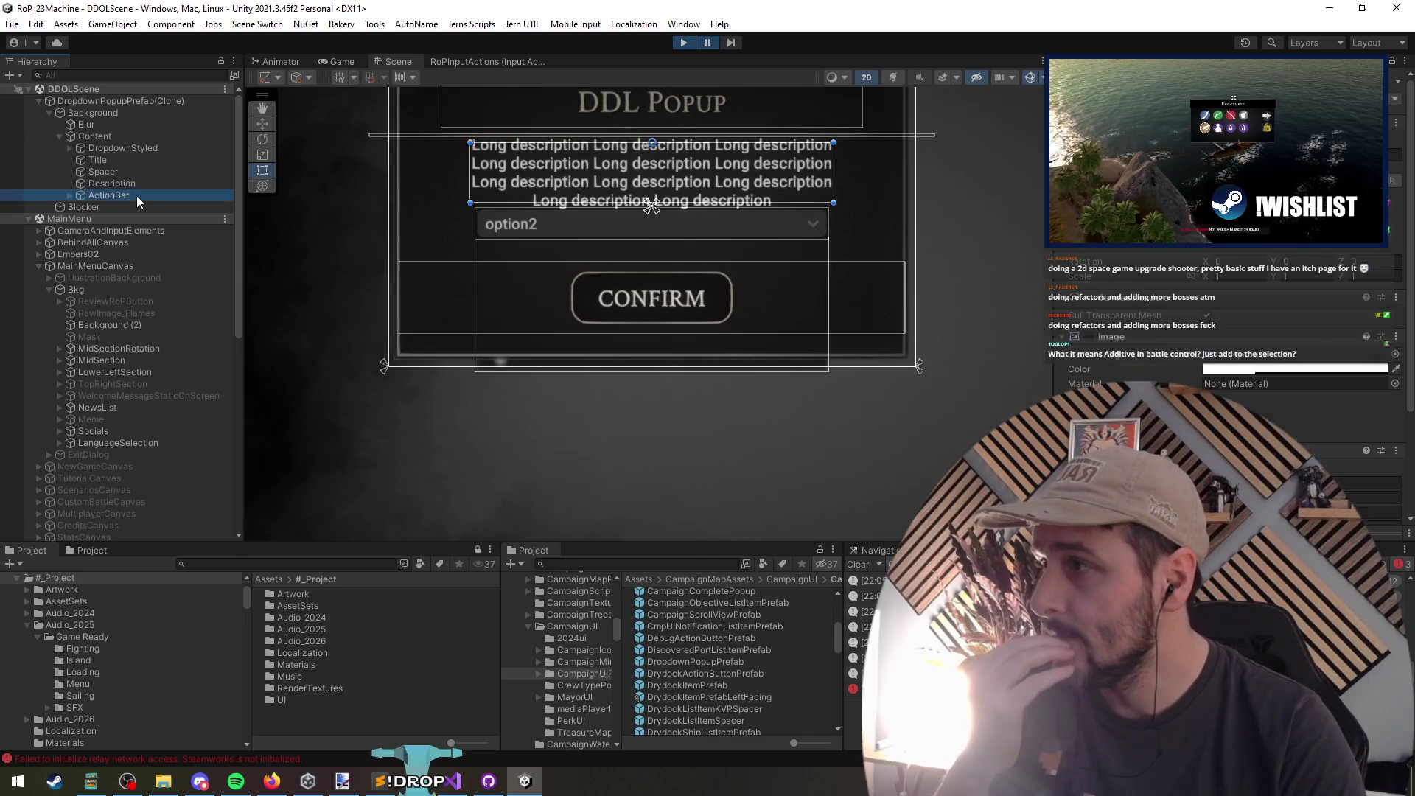
Step: Inspect DropdownStyled's Dropdown List, then stop play mode
{"action": "left_click", "coordinate": [69, 148]}
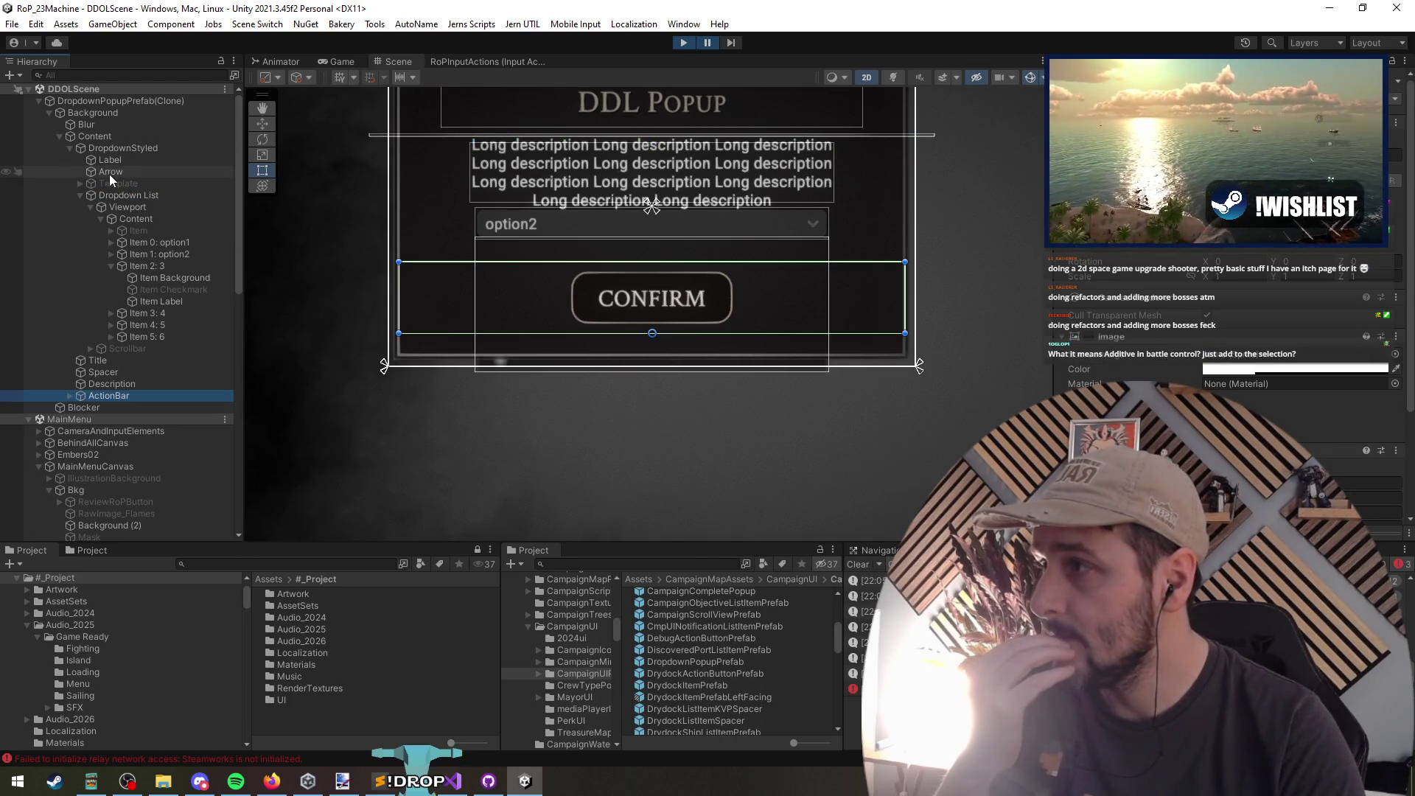
{"action": "left_click", "coordinate": [111, 195]}
{"action": "scroll", "coordinate": [1212, 280], "scroll_direction": "down", "scroll_amount": 5}
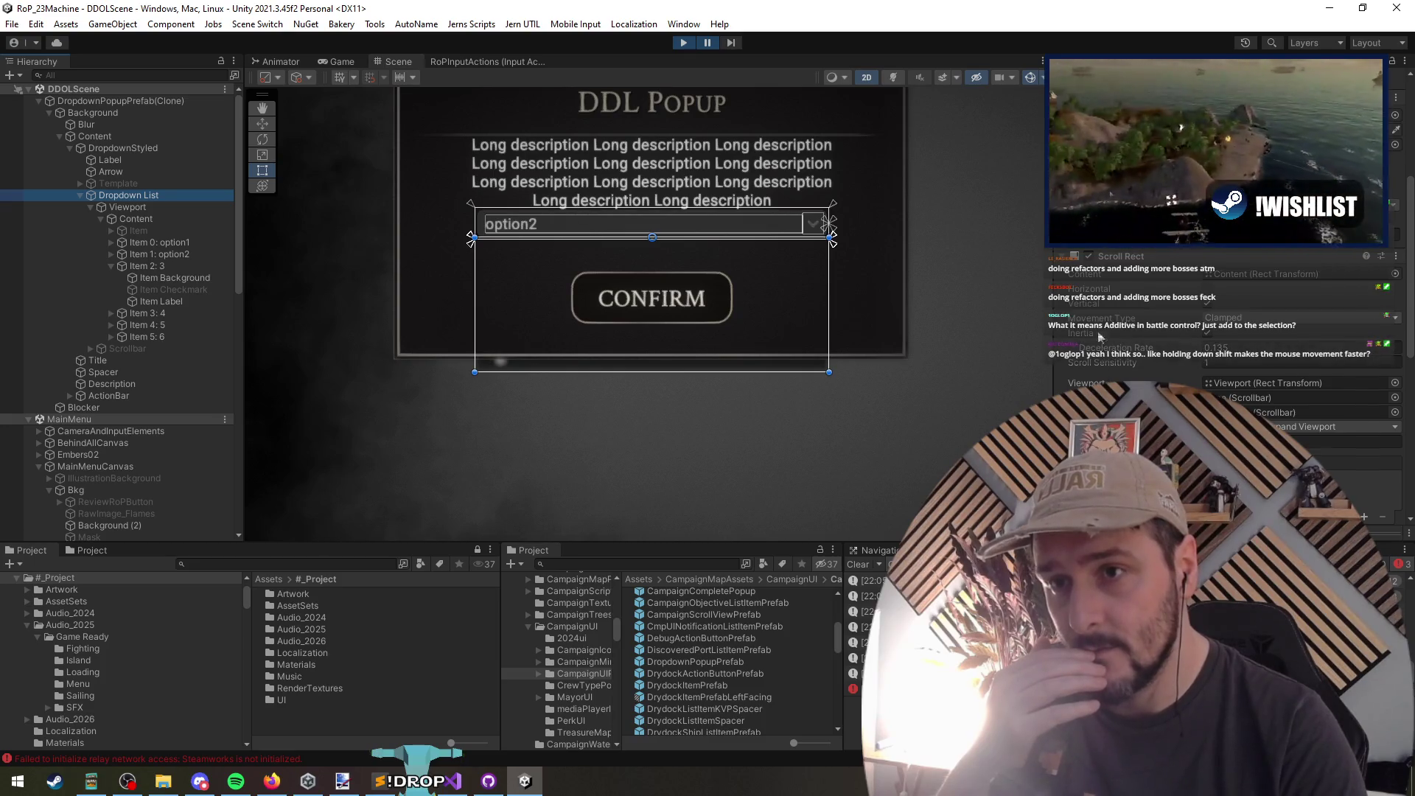
{"action": "scroll", "coordinate": [1108, 287], "scroll_direction": "up", "scroll_amount": 5}
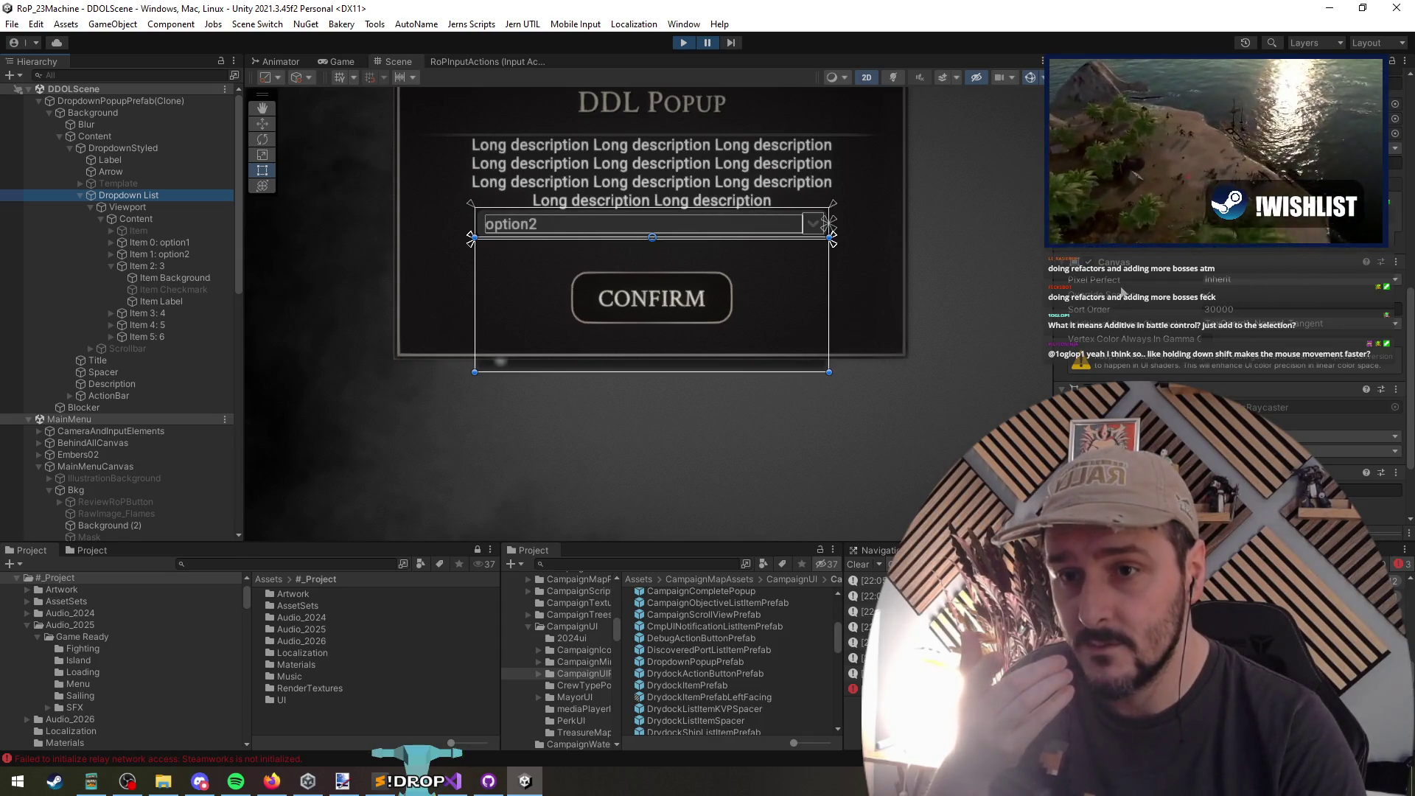
{"action": "scroll", "coordinate": [1134, 317], "scroll_direction": "down", "scroll_amount": 3}
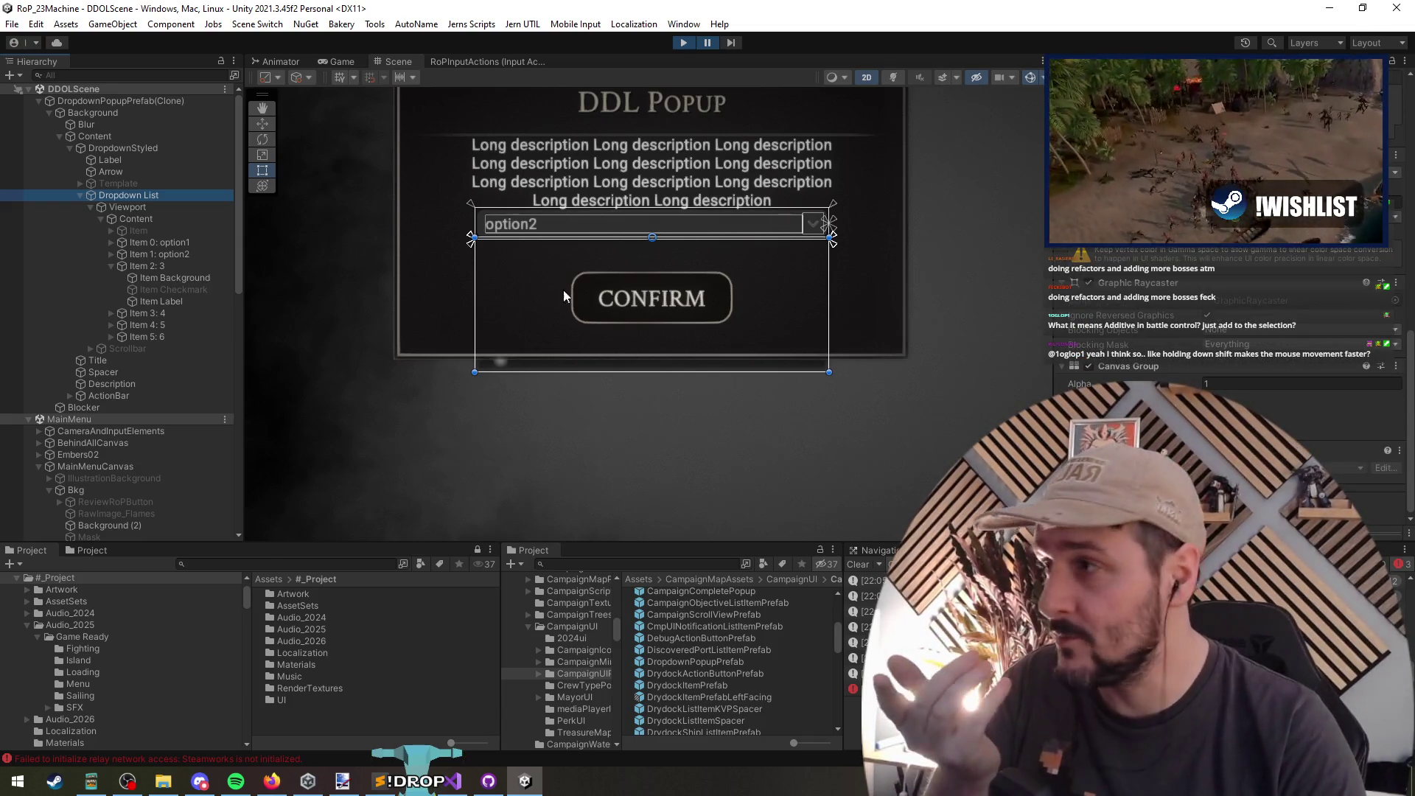
{"action": "left_click", "coordinate": [684, 44]}
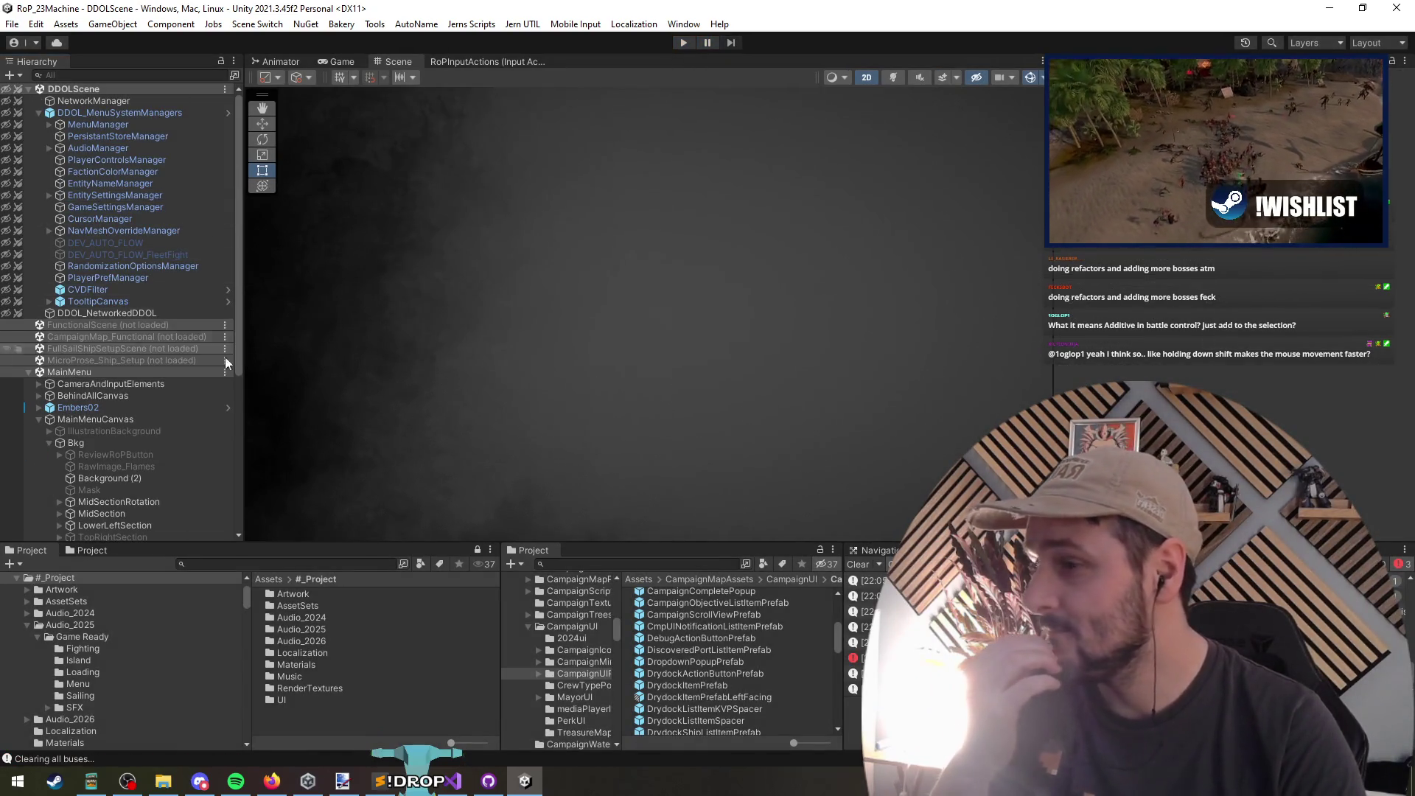
Step: Open DropdownPopupPrefab in Prefab Mode and inspect DropdownStyled, folding its Image component
{"action": "left_click", "coordinate": [86, 126]}
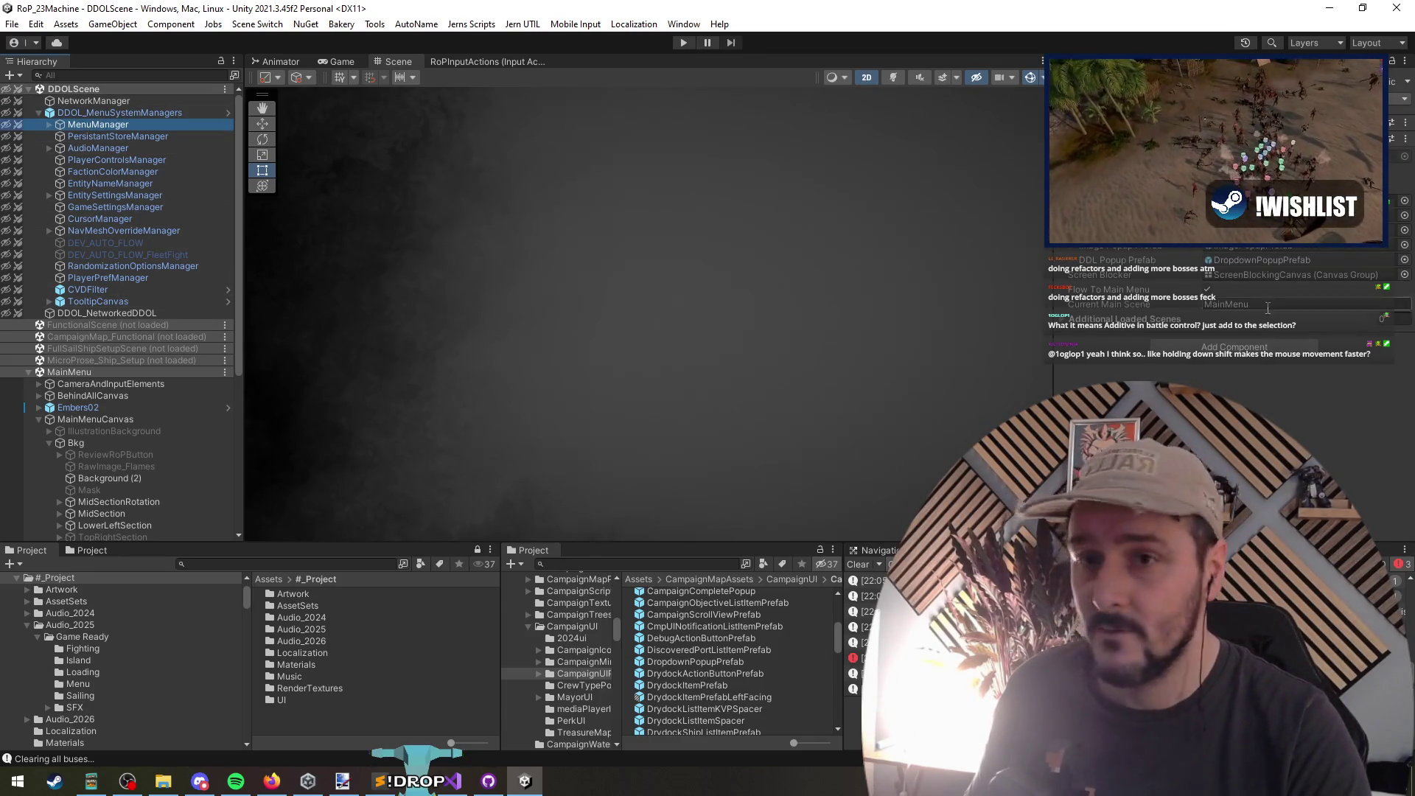
{"action": "double_click", "coordinate": [663, 660]}
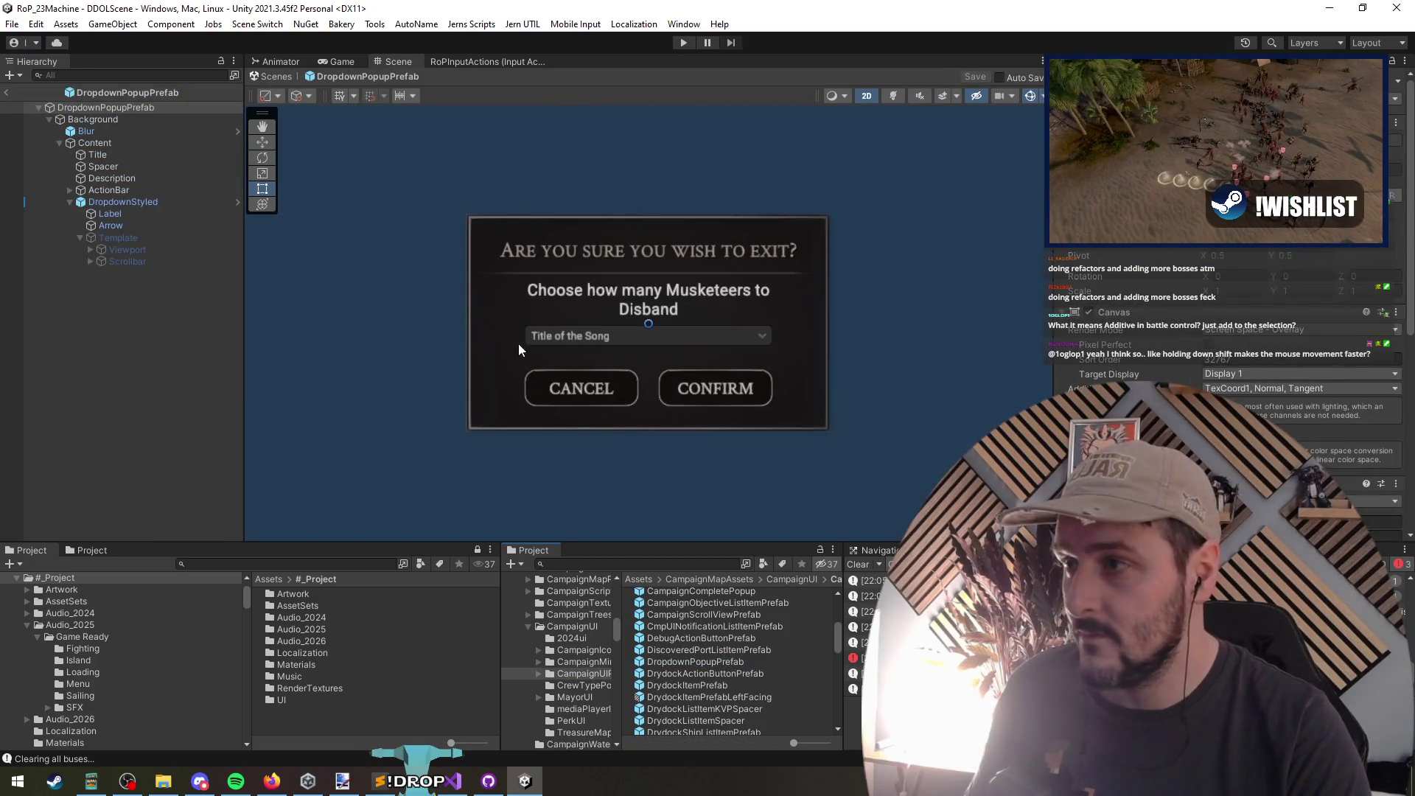
{"action": "left_click", "coordinate": [121, 203]}
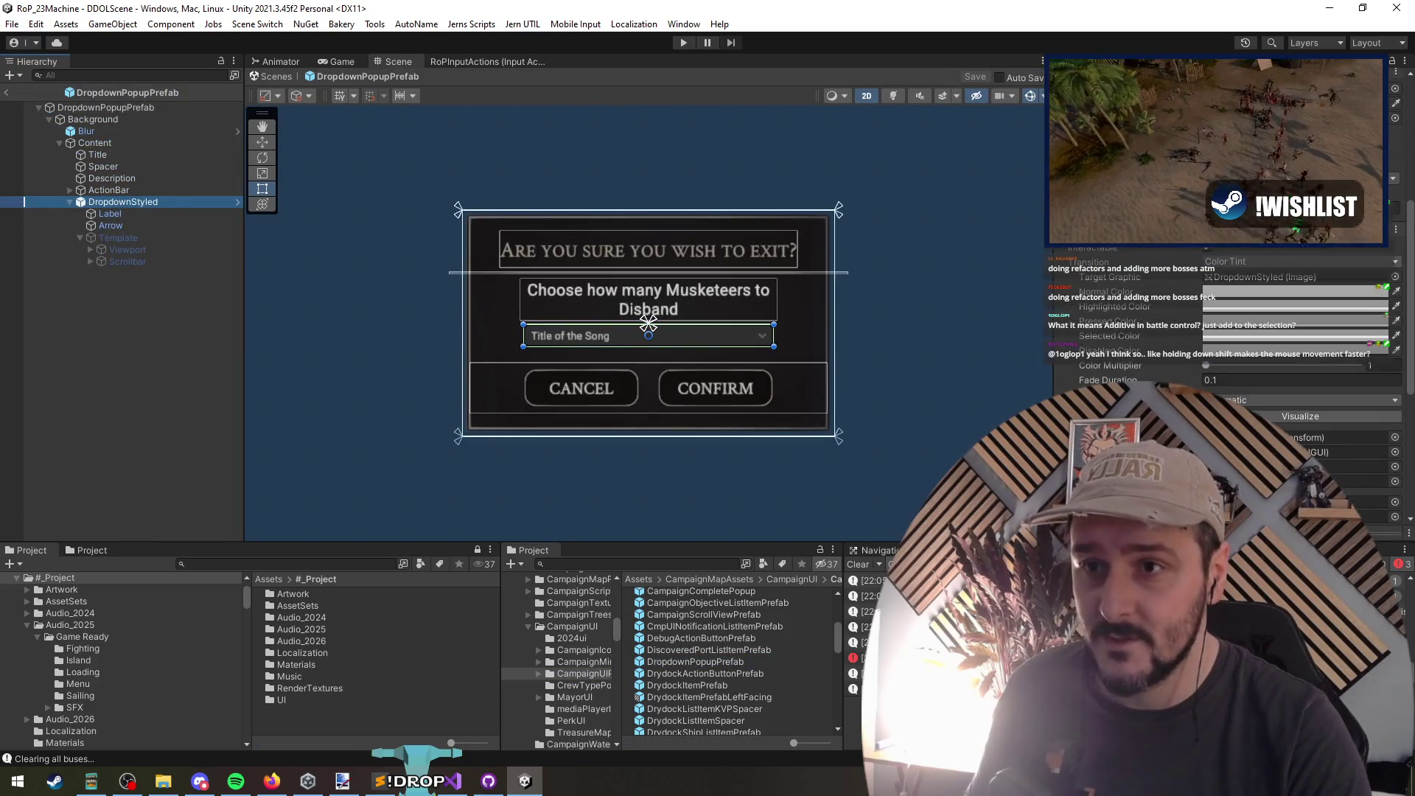
{"action": "left_click", "coordinate": [1098, 349]}
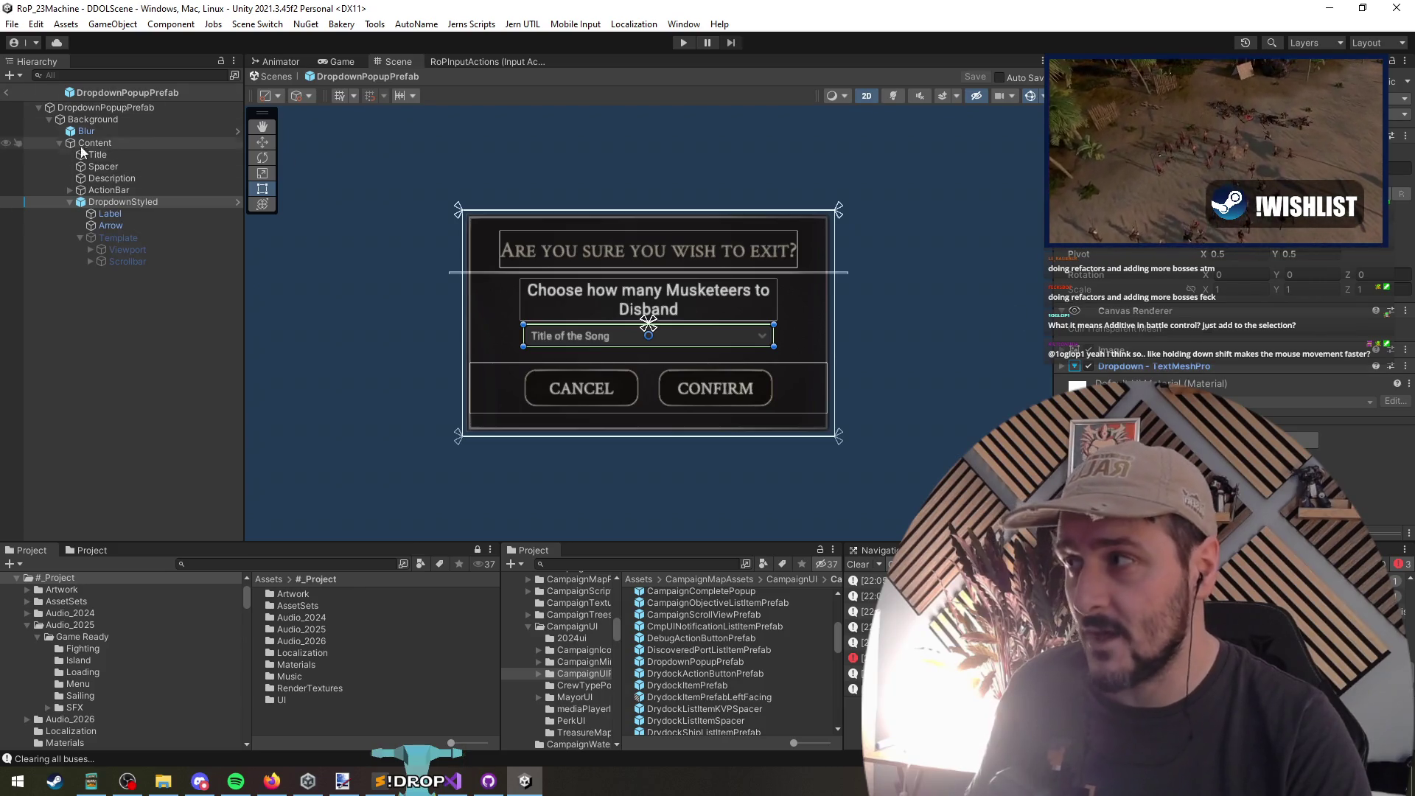
Step: Inspect the prefab's root Canvas, return to DDOLScene and start play mode again
{"action": "left_click", "coordinate": [106, 108]}
{"action": "scroll", "coordinate": [1223, 331], "scroll_direction": "down", "scroll_amount": 5}
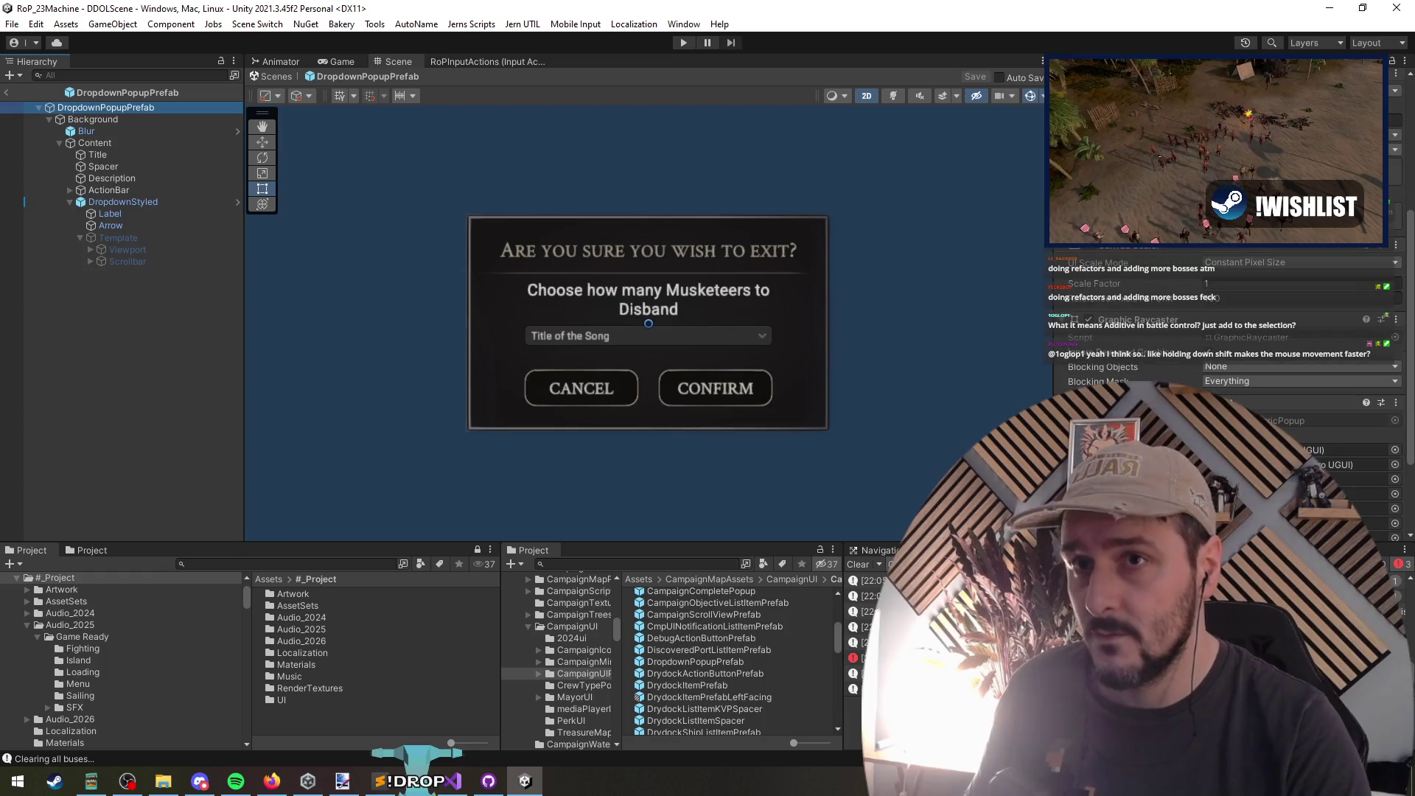
{"action": "left_click", "coordinate": [1378, 121]}
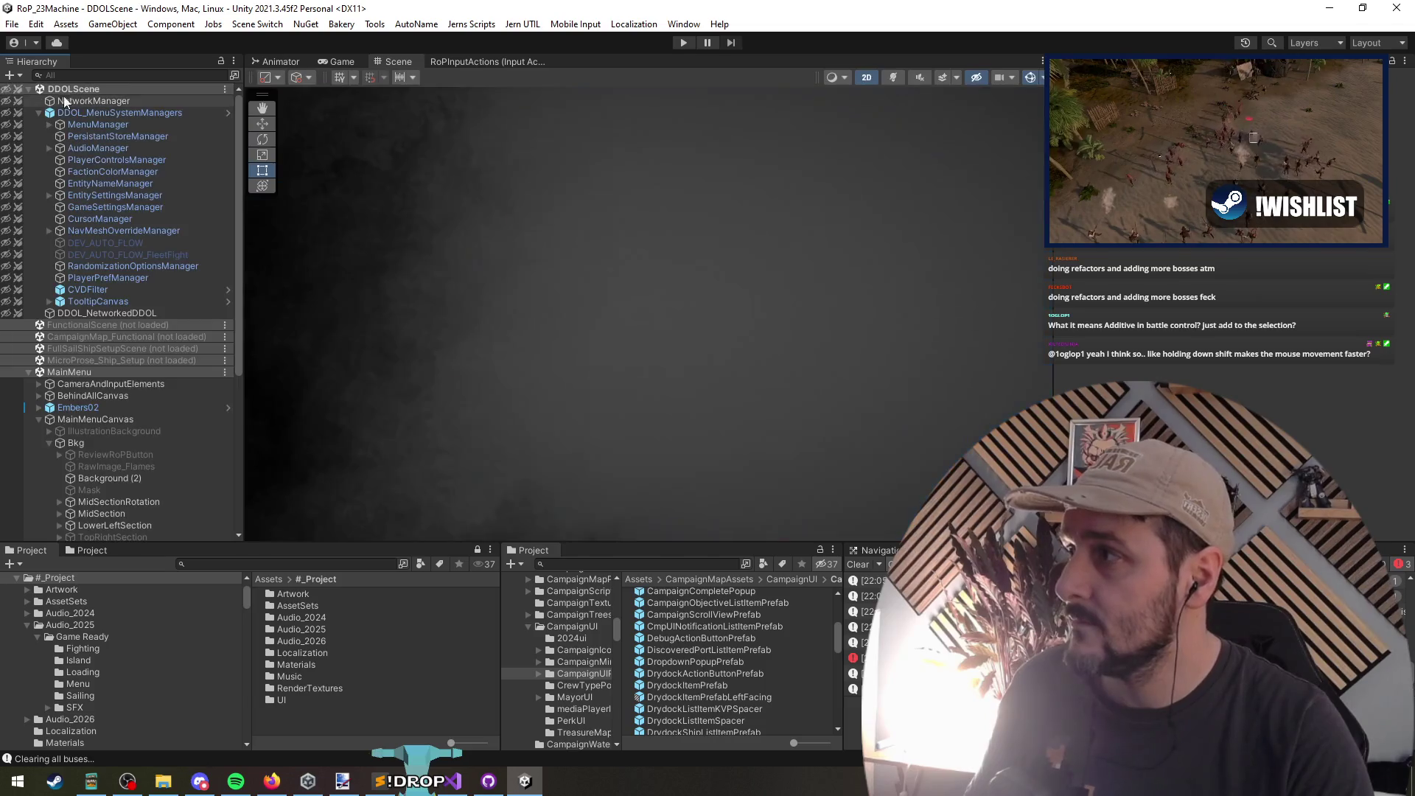
{"action": "left_click", "coordinate": [682, 42]}
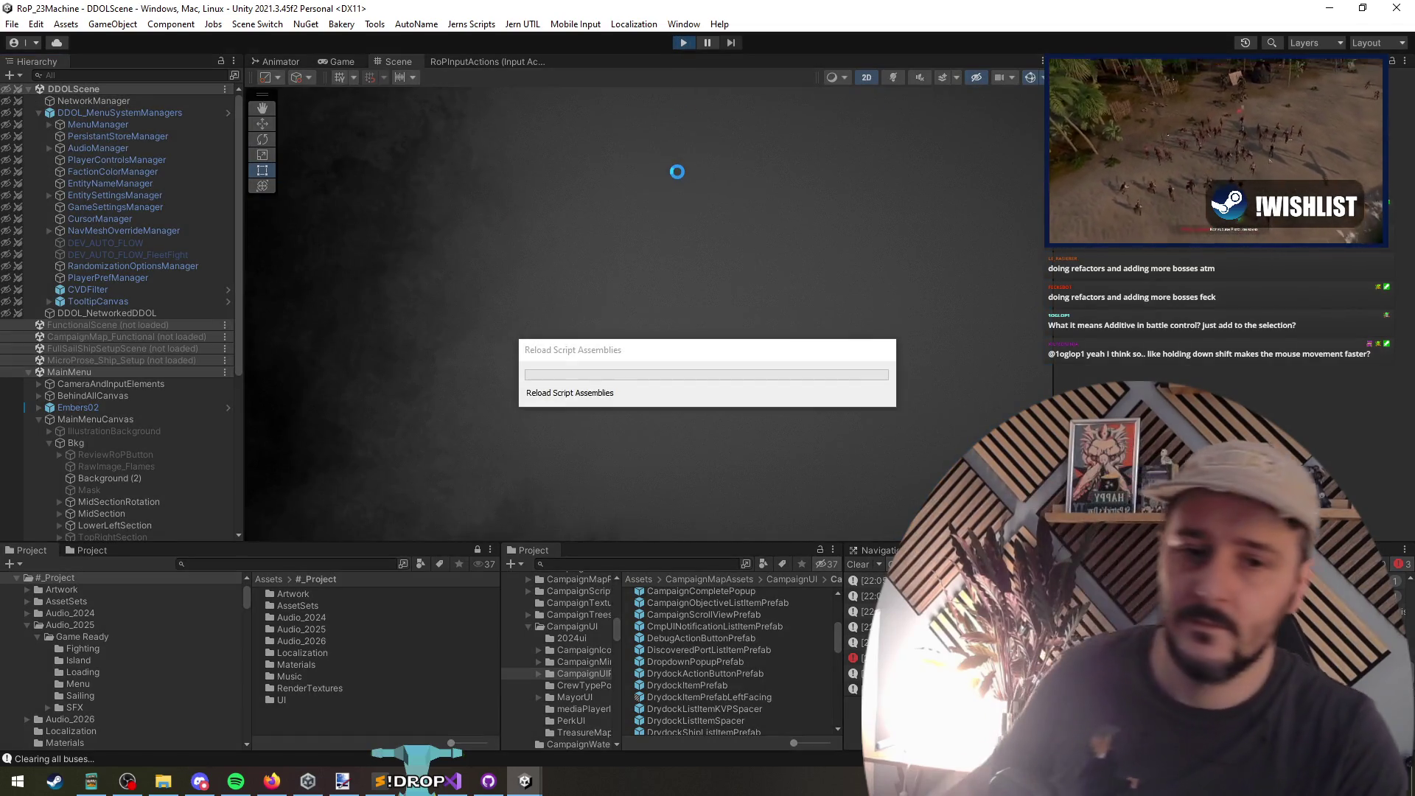
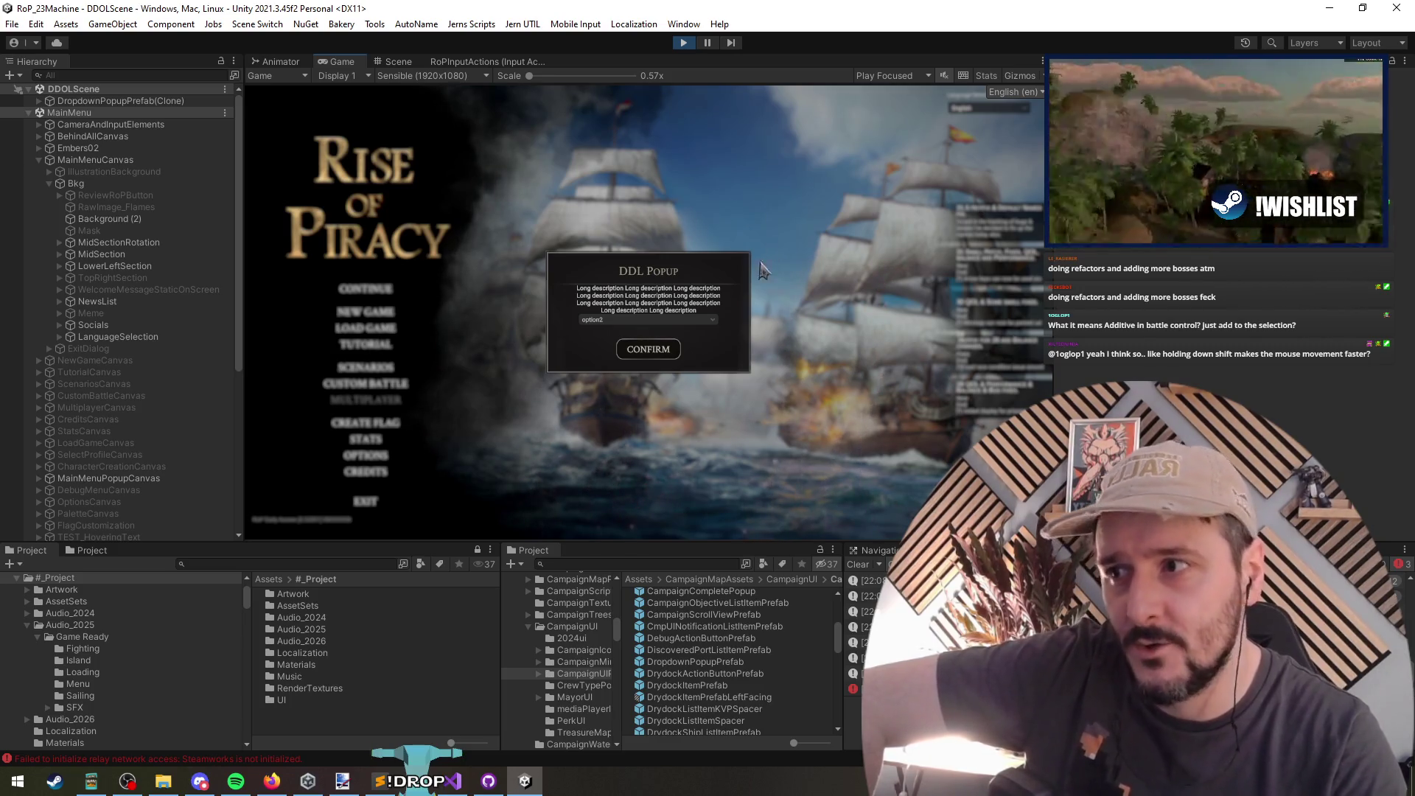
Step: Open the popup's dropdown and expand the popup hierarchy down to DropdownStyled to inspect it
{"action": "left_click", "coordinate": [611, 322]}
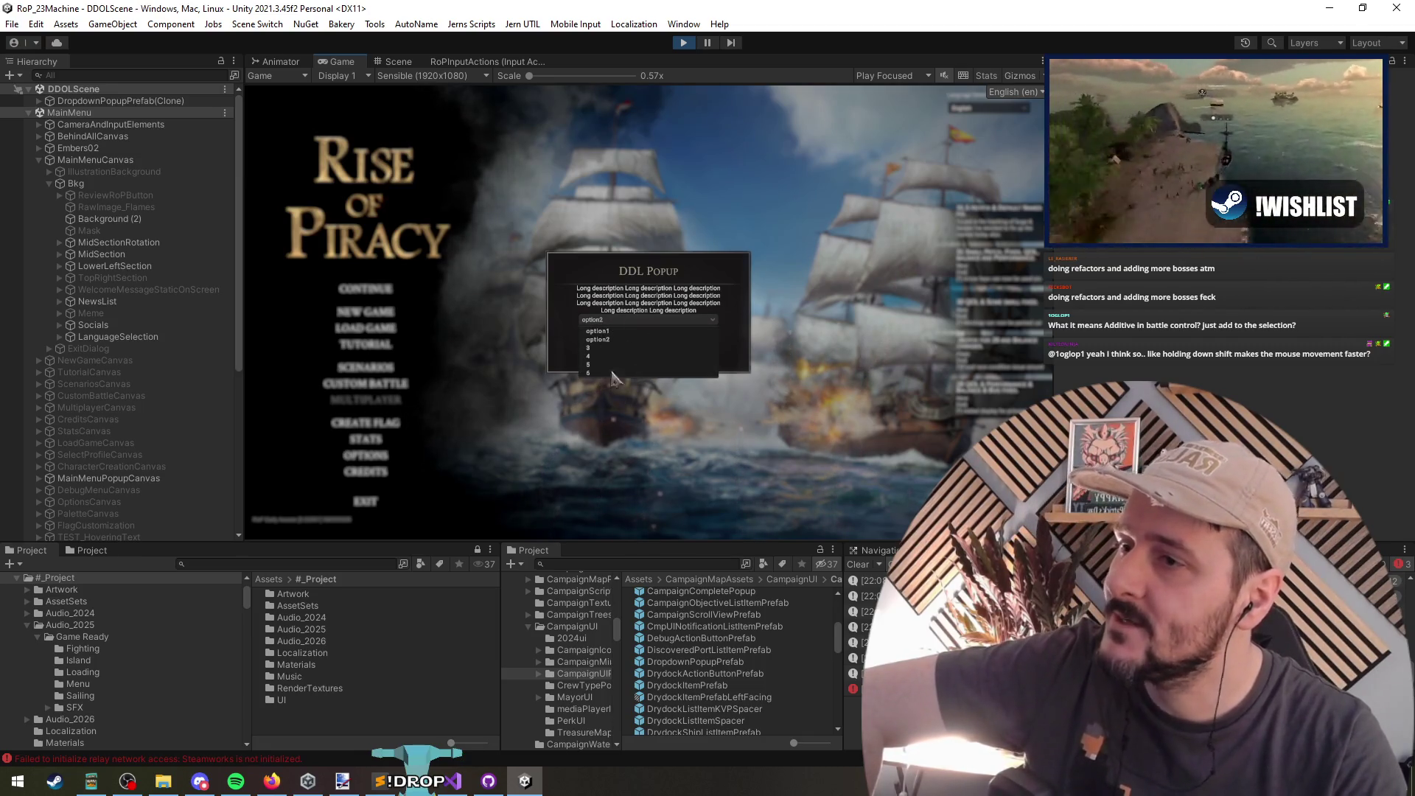
{"action": "left_click", "coordinate": [39, 101]}
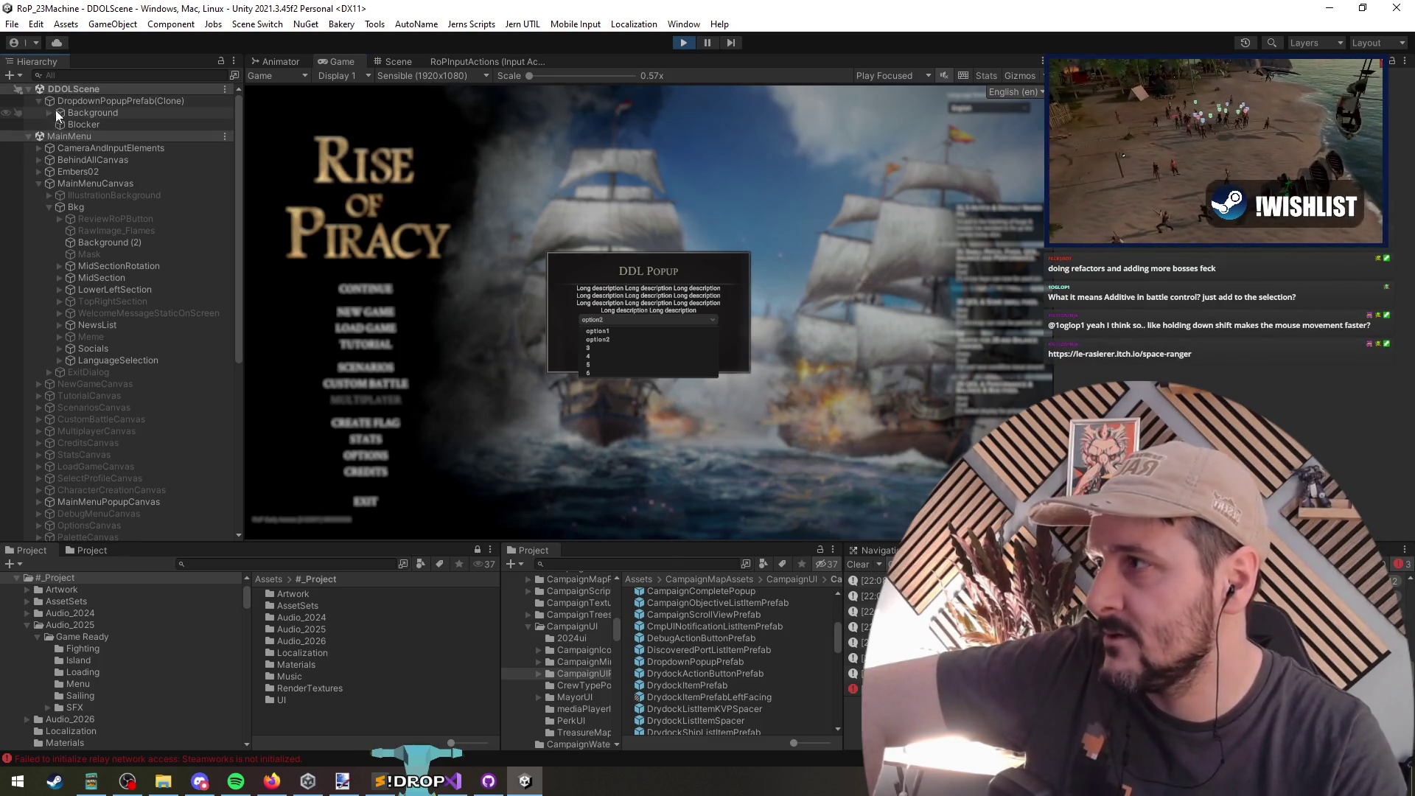
{"action": "left_click", "coordinate": [50, 112]}
{"action": "left_click", "coordinate": [60, 136]}
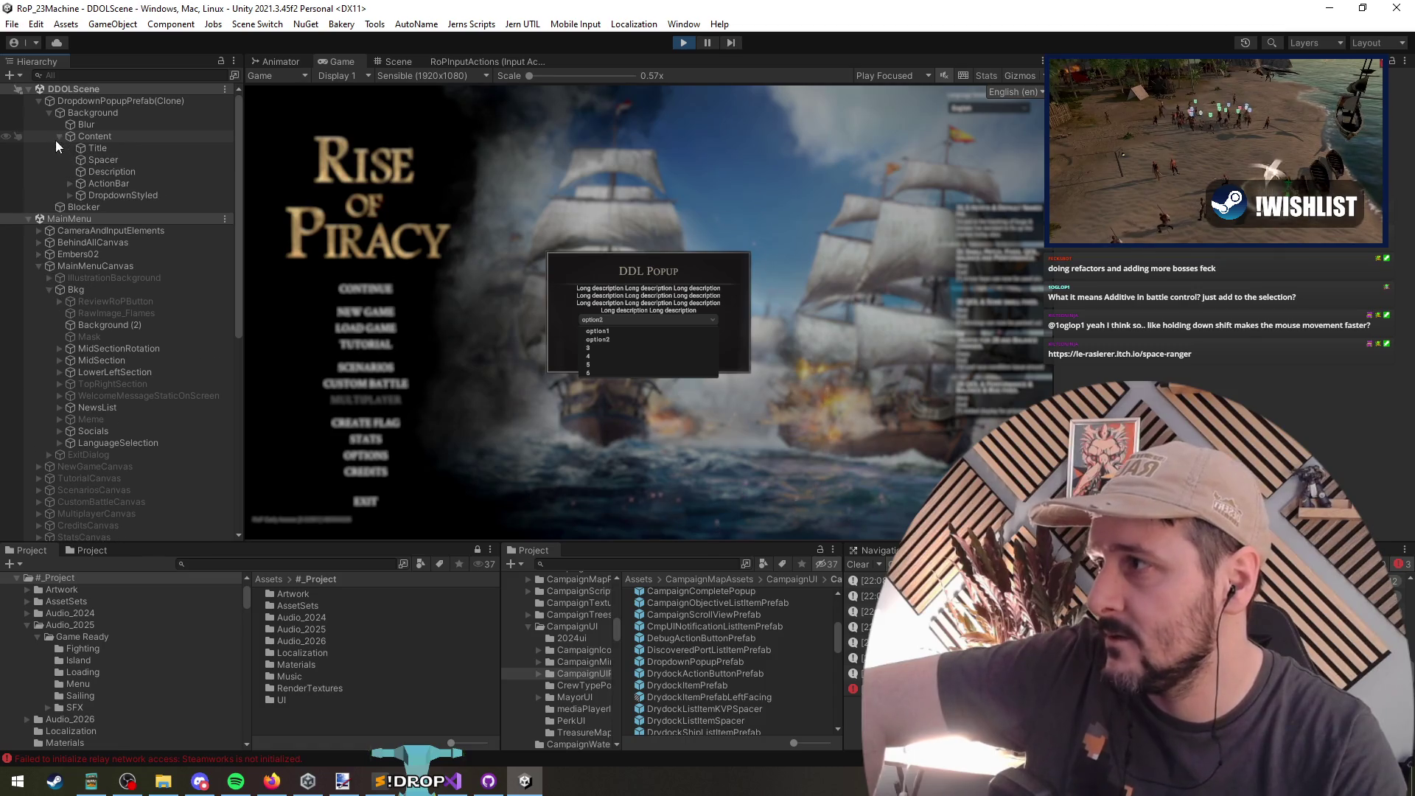
{"action": "left_click", "coordinate": [69, 196]}
{"action": "left_click", "coordinate": [118, 198]}
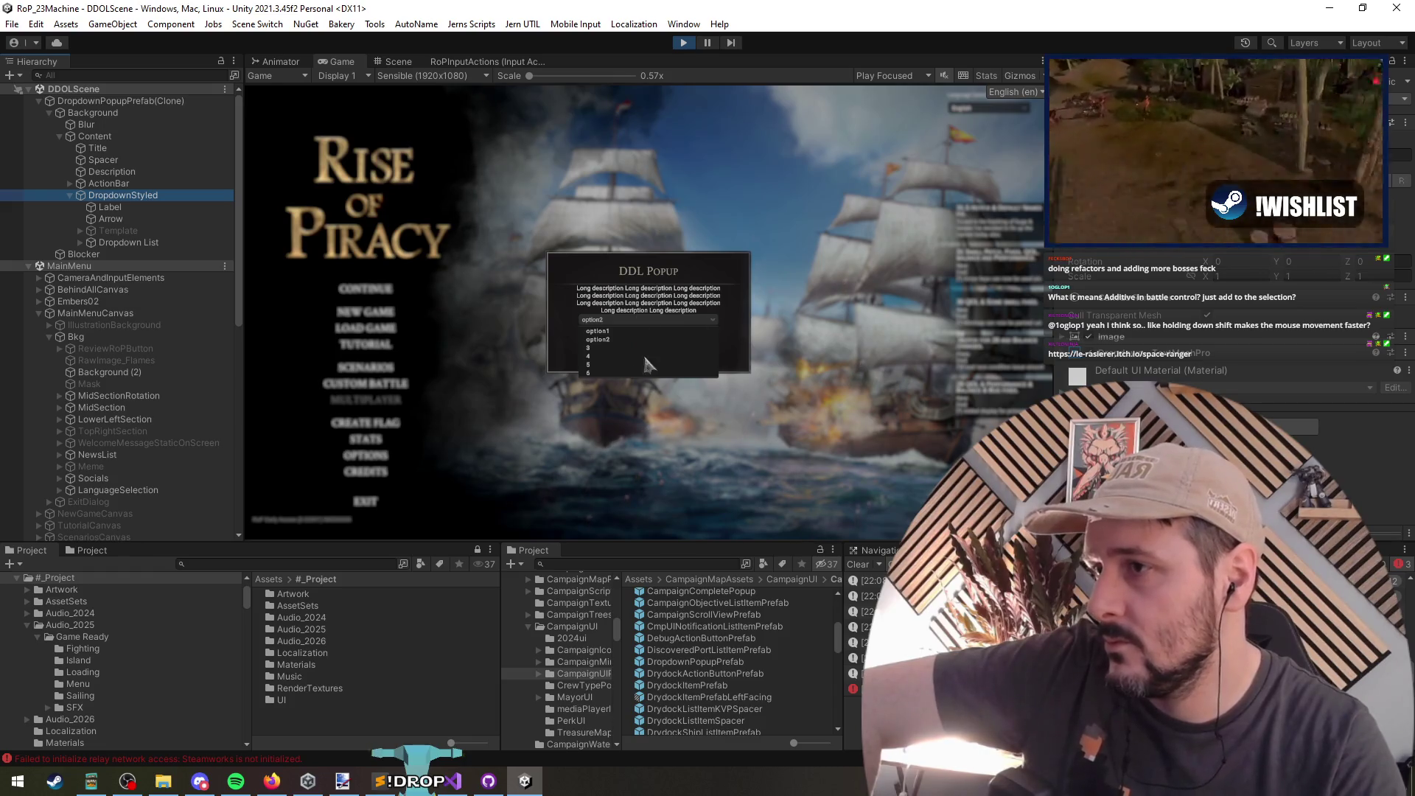
Step: Pick 4, then 5, in the running popup's dropdown, clear the Console, and confirm
{"action": "left_click", "coordinate": [712, 324]}
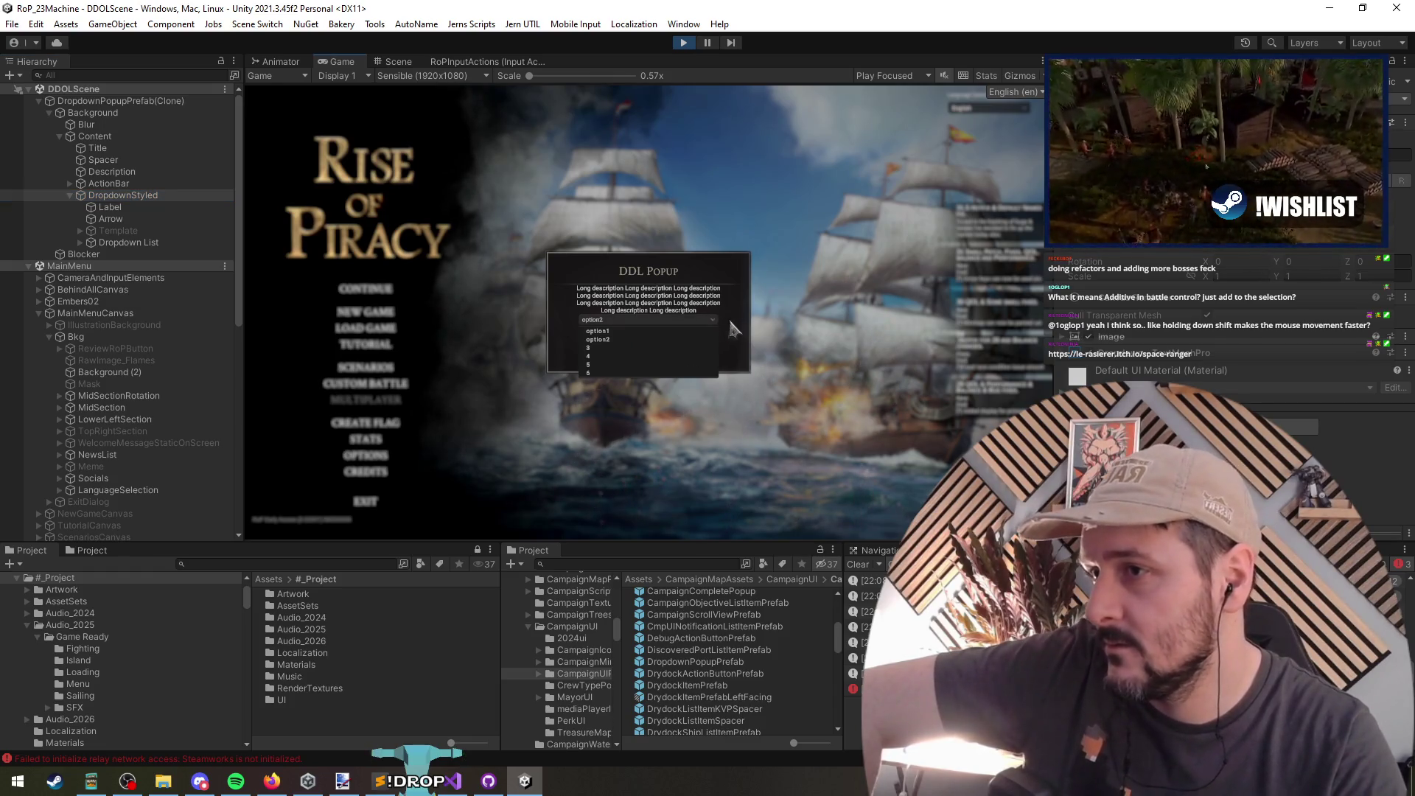
{"action": "left_click", "coordinate": [638, 356]}
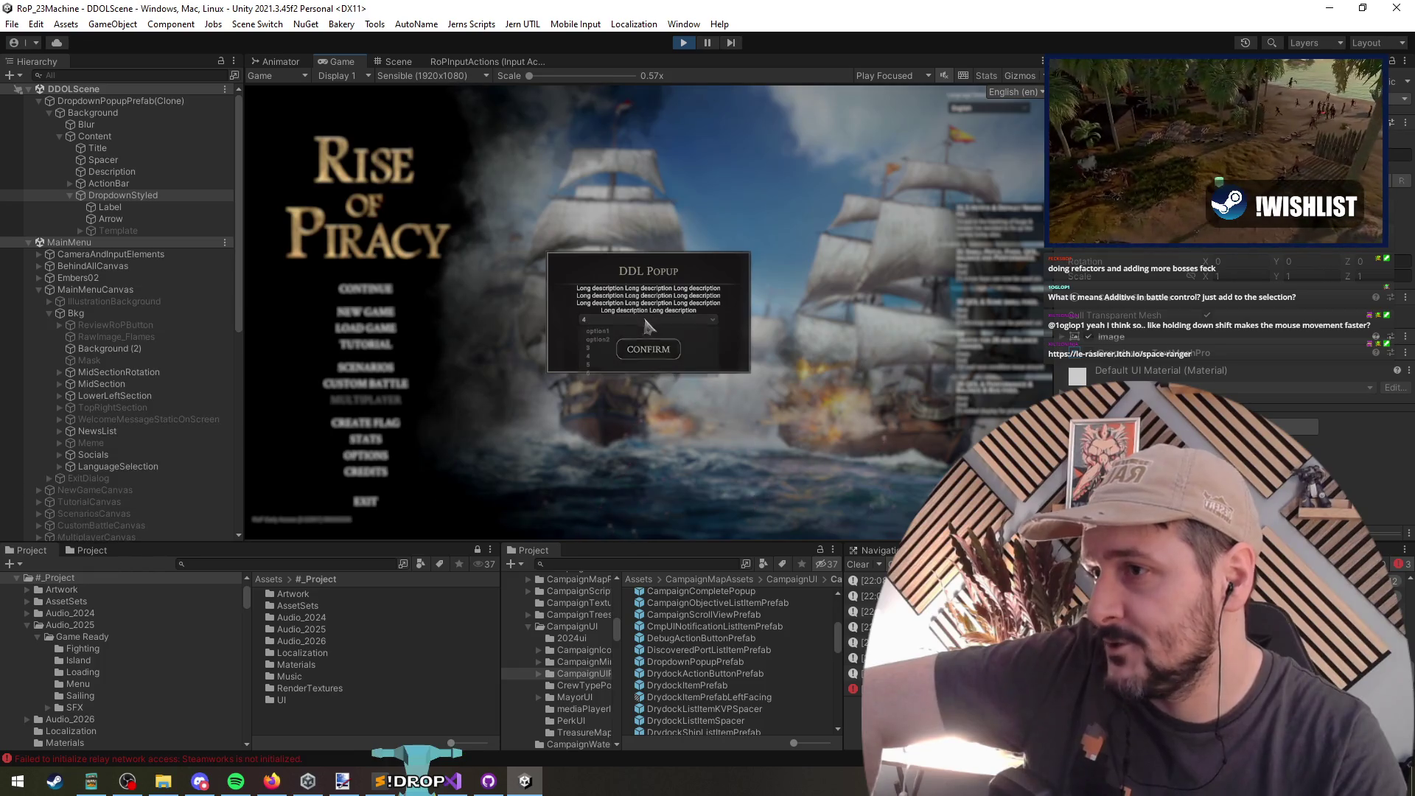
{"action": "left_click", "coordinate": [641, 321]}
{"action": "left_click", "coordinate": [617, 365]}
{"action": "left_click", "coordinate": [642, 319]}
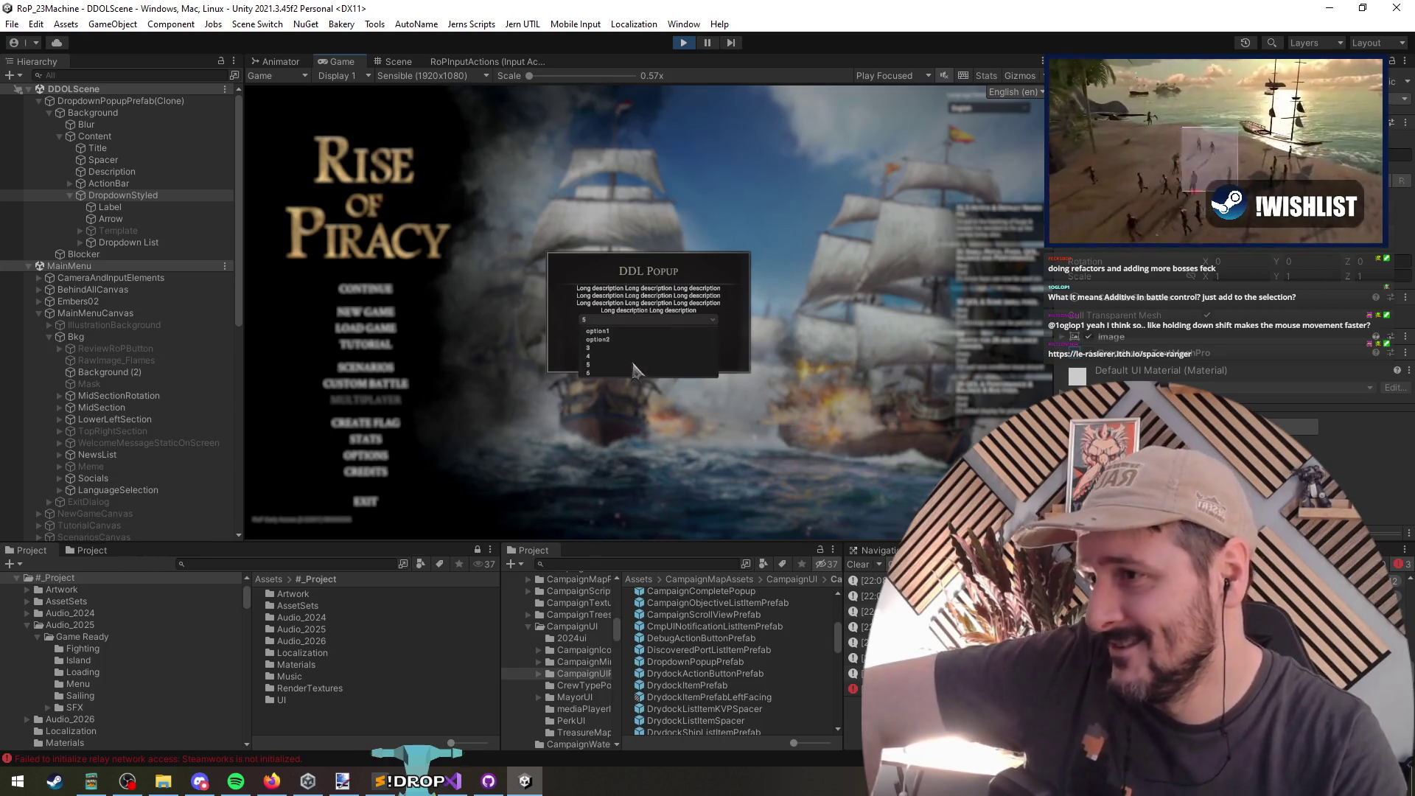
{"action": "left_click", "coordinate": [593, 364]}
{"action": "left_click", "coordinate": [859, 565]}
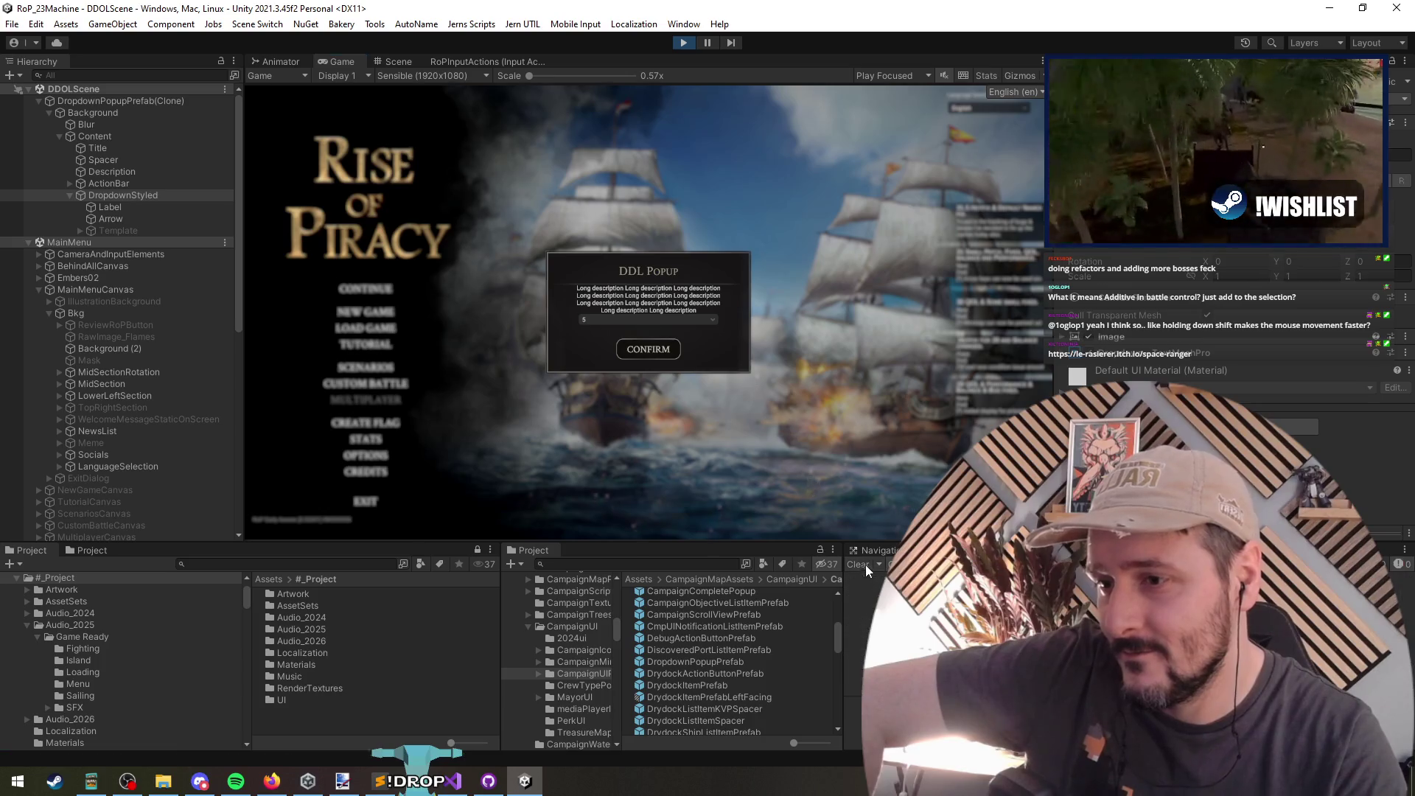
{"action": "left_click", "coordinate": [648, 352]}
Step: Switch to the browser and play Space Ranger's Stage 1, dodging and shooting orbs until the ship is lost
{"action": "key", "text": "alt+Tab"}
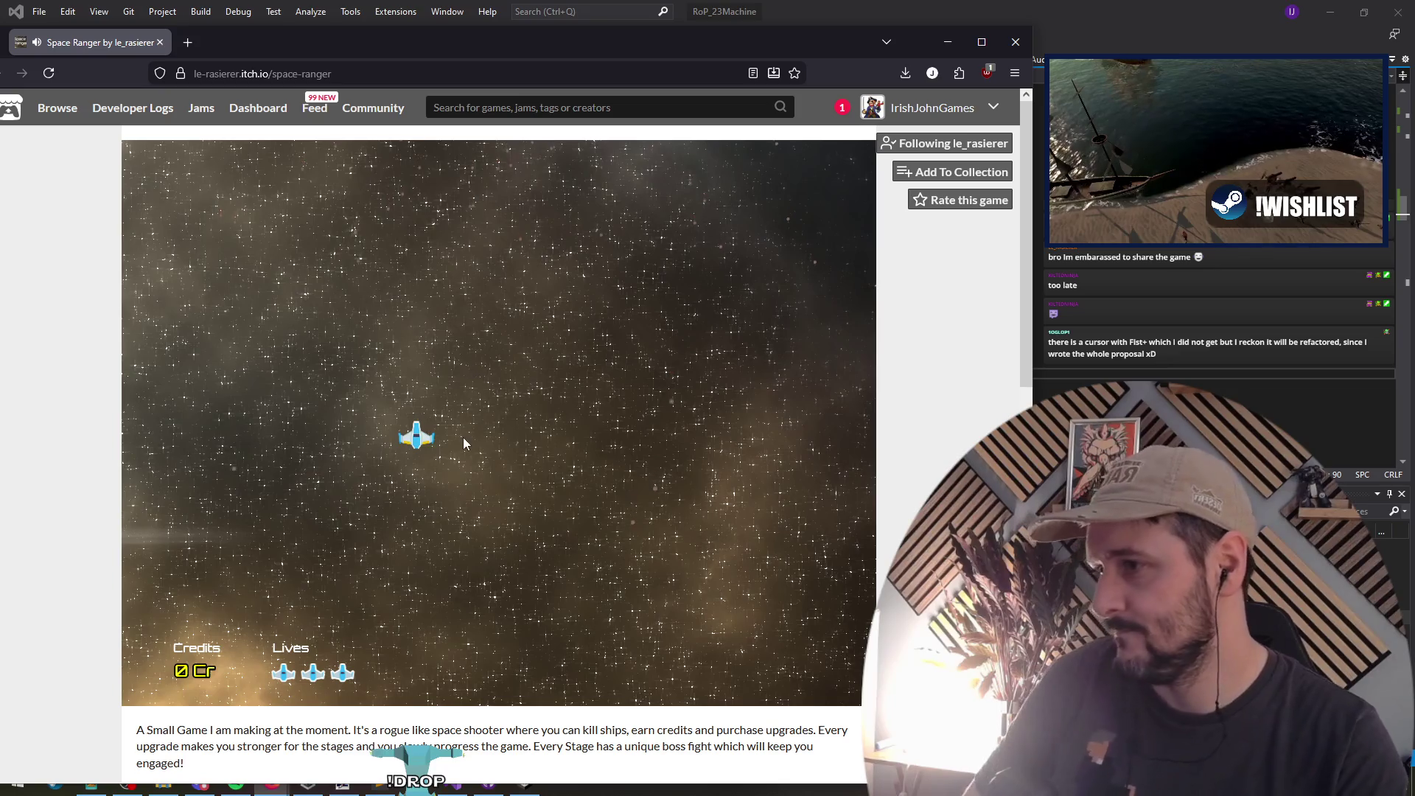
{"action": "key", "text": "Right"}
{"action": "key", "text": "Left"}
{"action": "key", "text": "Right"}
{"action": "key", "text": "Left"}
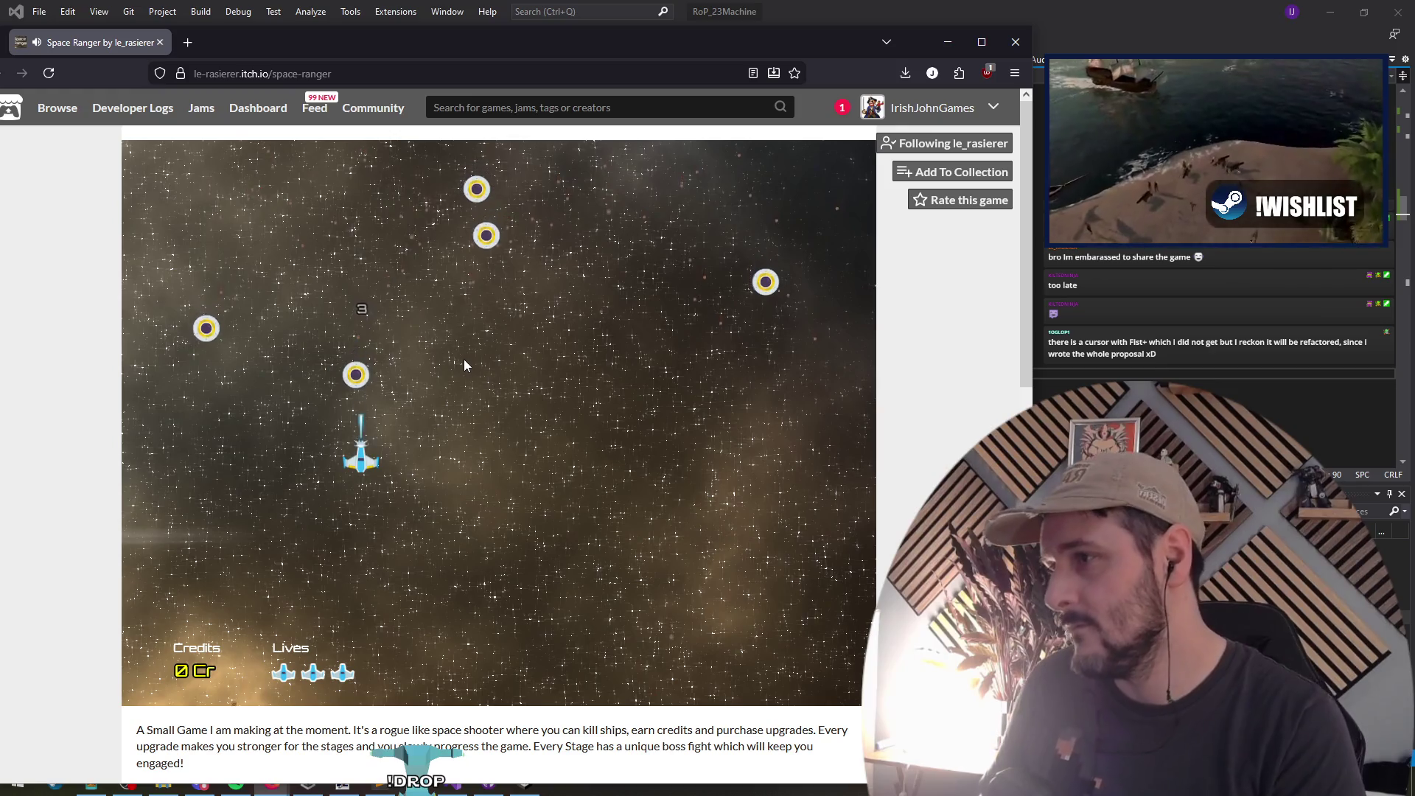
{"action": "key", "text": "Down"}
{"action": "key", "text": "Right"}
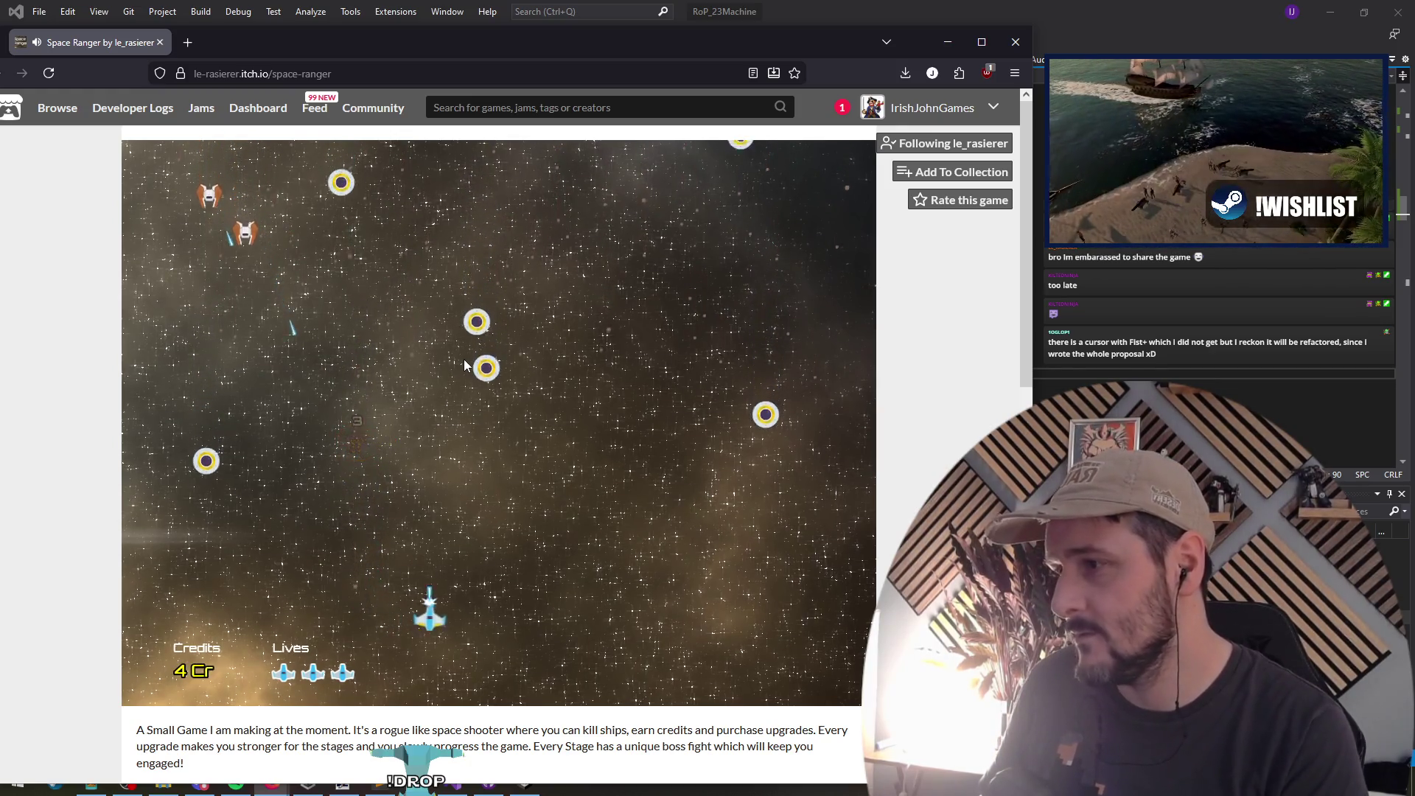
{"action": "key", "text": "Left"}
{"action": "key", "text": "Right"}
{"action": "key", "text": "Left"}
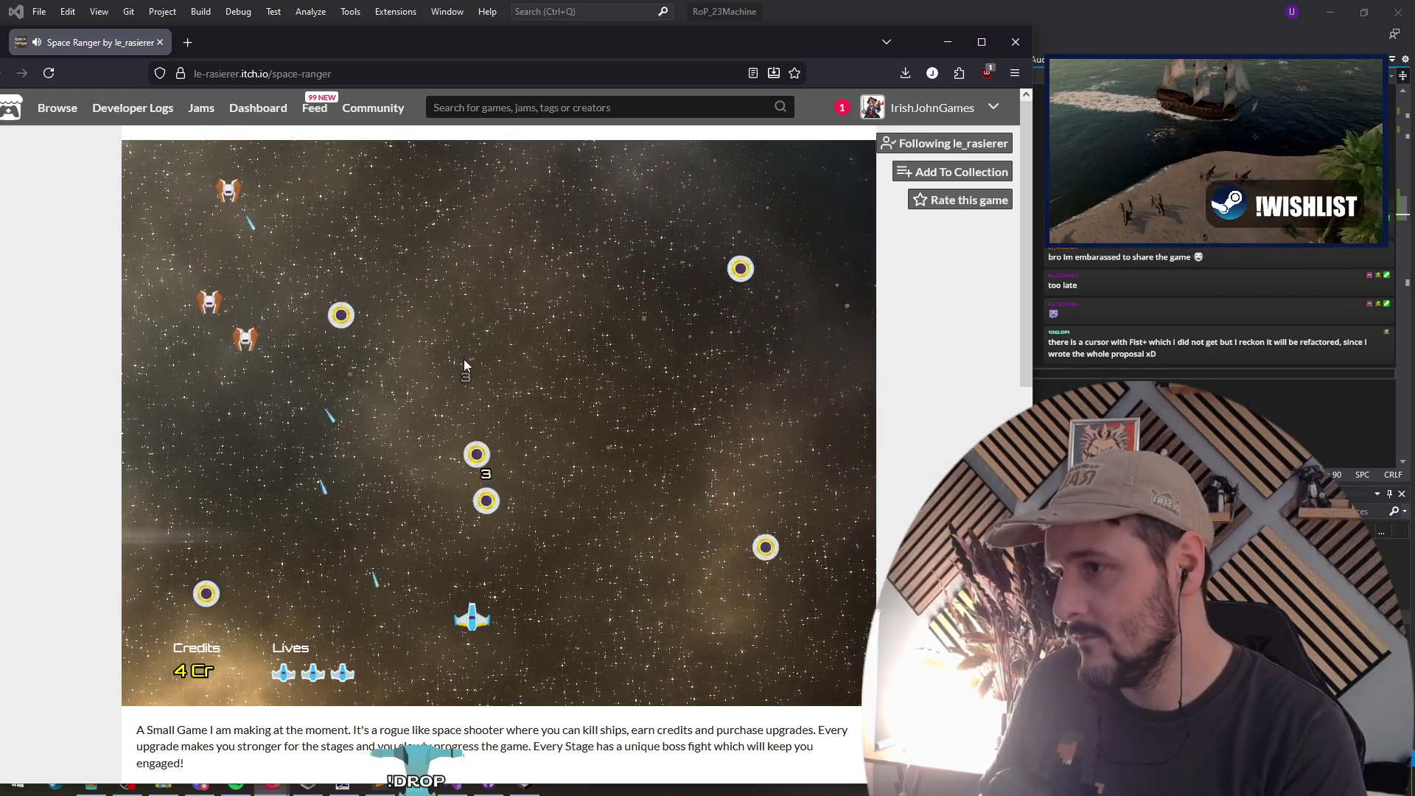
{"action": "key", "text": "Right"}
{"action": "key", "text": "Left"}
{"action": "key", "text": "Right"}
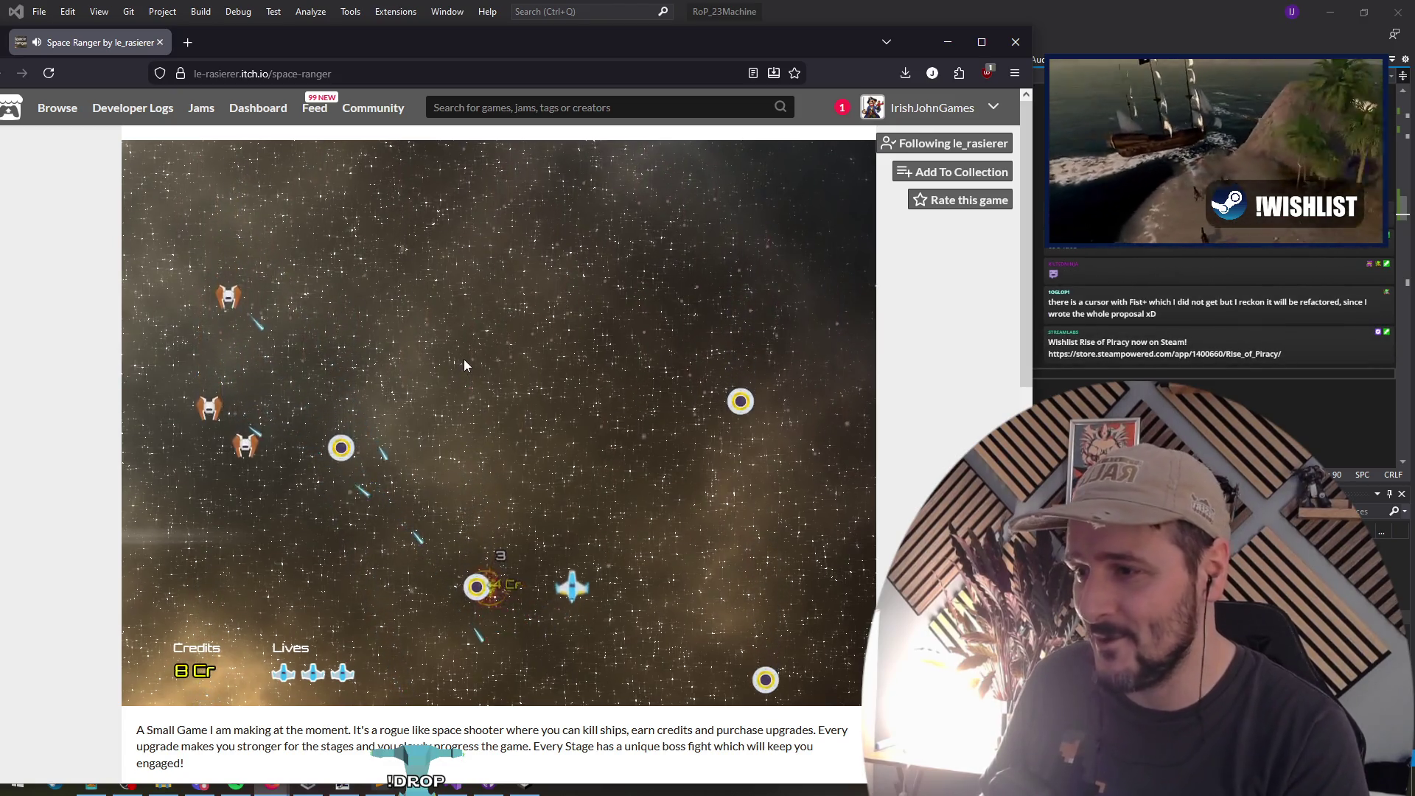
{"action": "key", "text": "Up"}
{"action": "key", "text": "Left"}
{"action": "key", "text": "Up"}
{"action": "key", "text": "Left"}
{"action": "key", "text": "Down"}
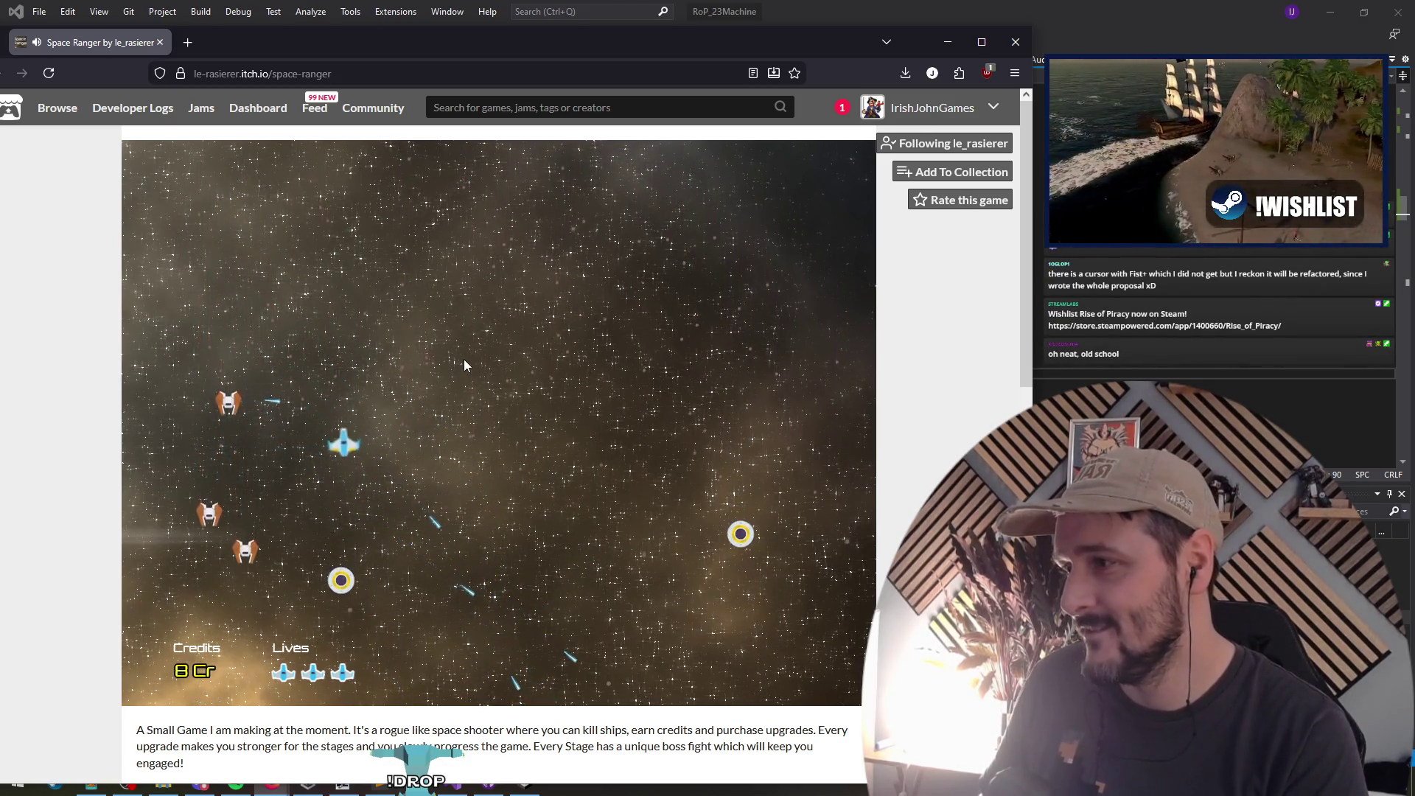
{"action": "key", "text": "Down"}
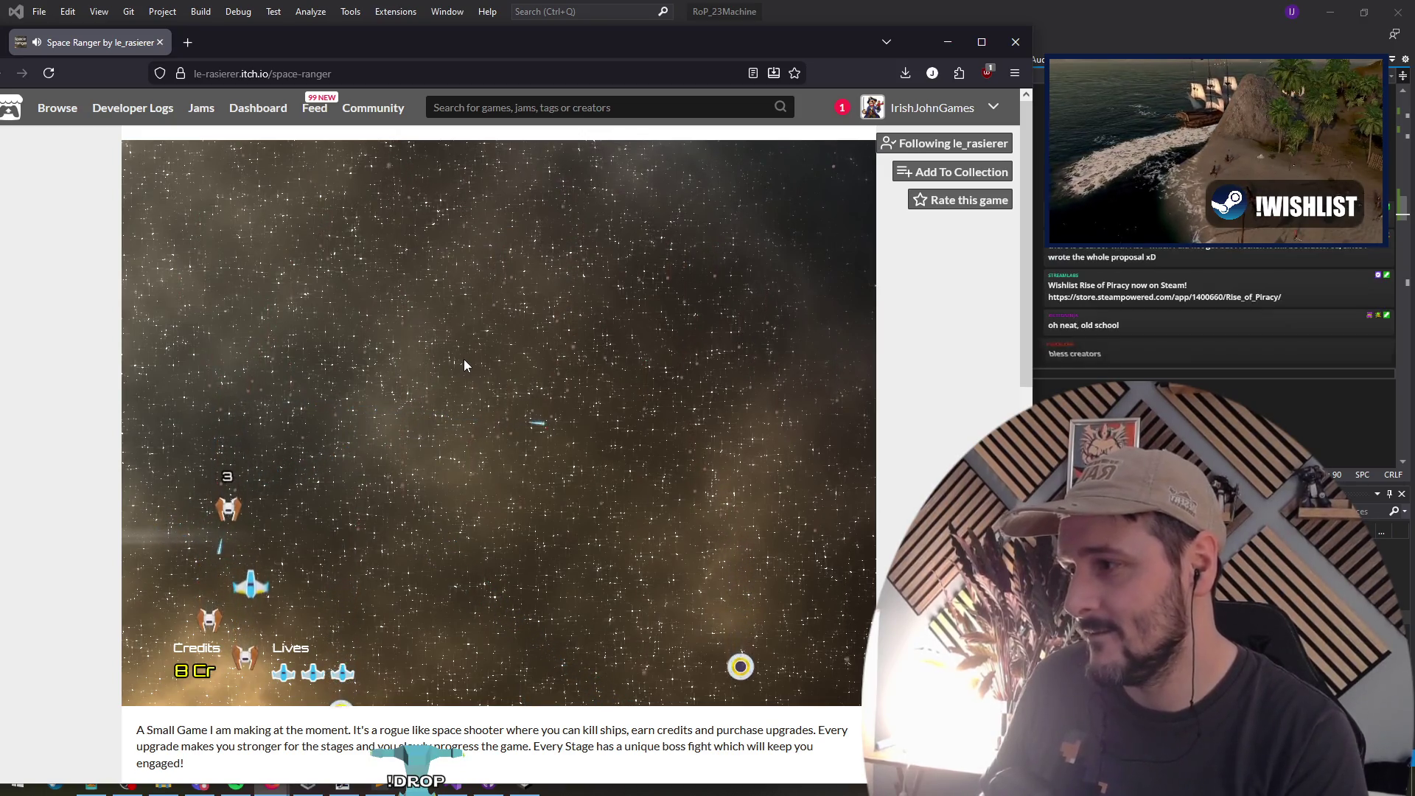
{"action": "key", "text": "Left"}
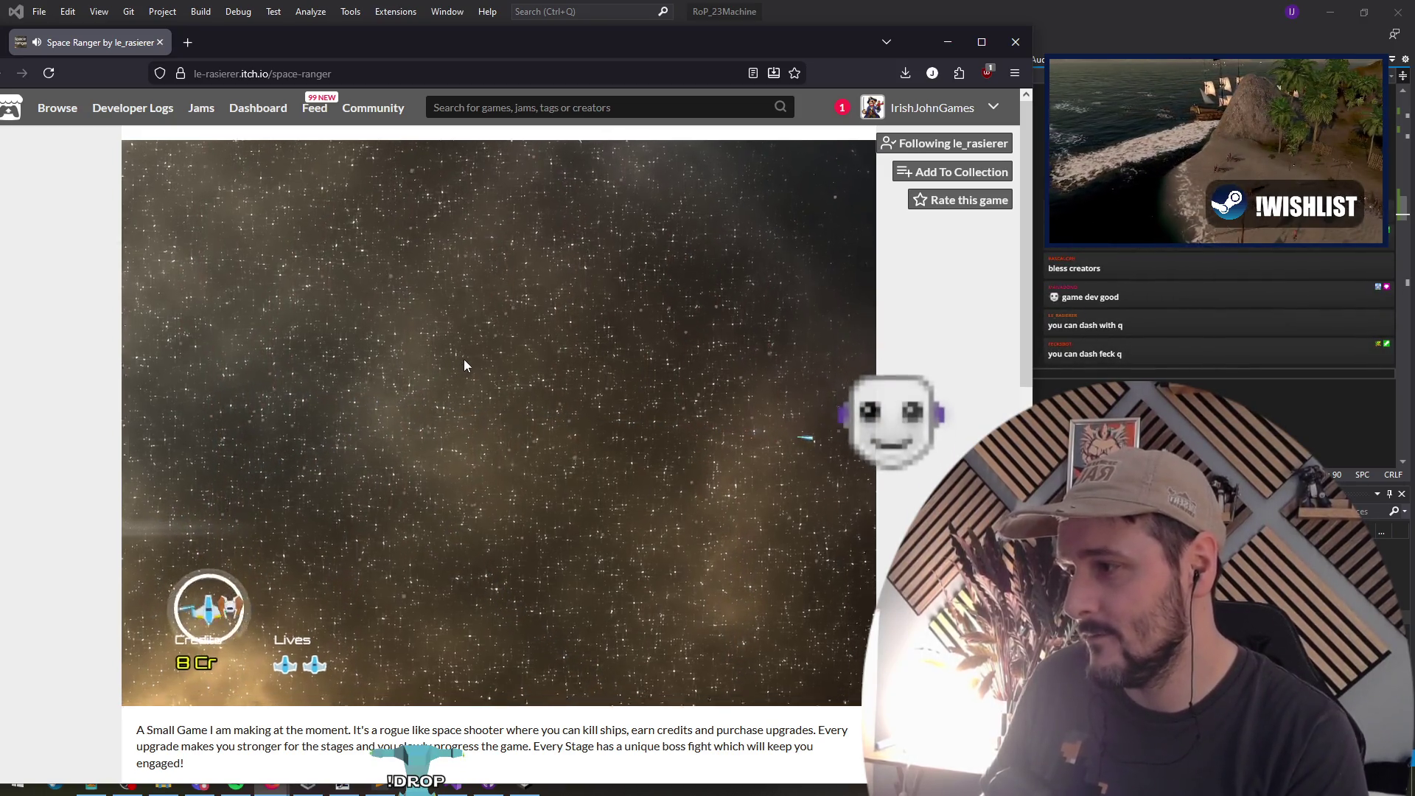
Step: Keep flying the respawned ship until the run ends at the Upgrade Ship screen with 188 credits
{"action": "key", "text": "Up"}
{"action": "key", "text": "Left"}
{"action": "key", "text": "Right"}
{"action": "key", "text": "Up"}
{"action": "key", "text": "Right"}
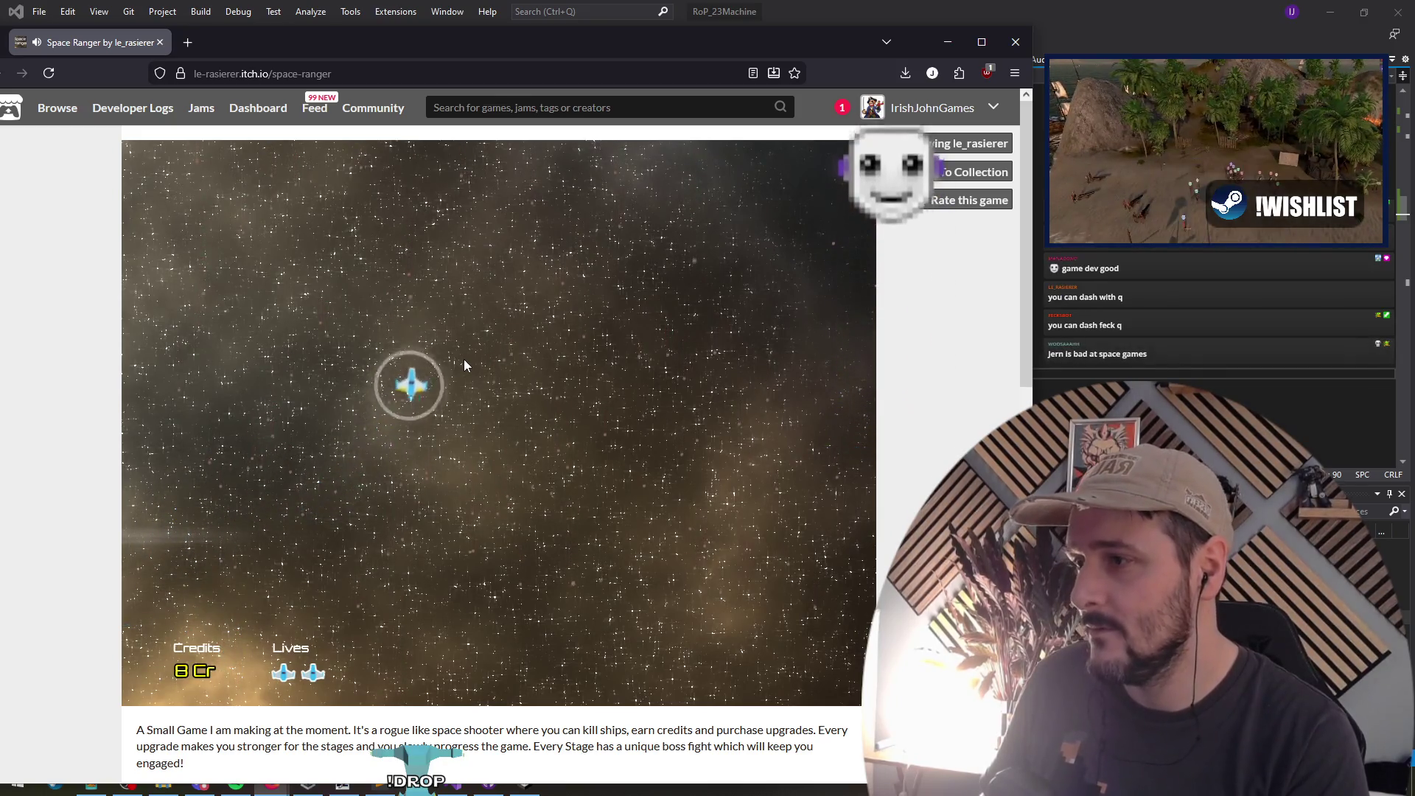
{"action": "key", "text": "Right"}
{"action": "key", "text": "Left"}
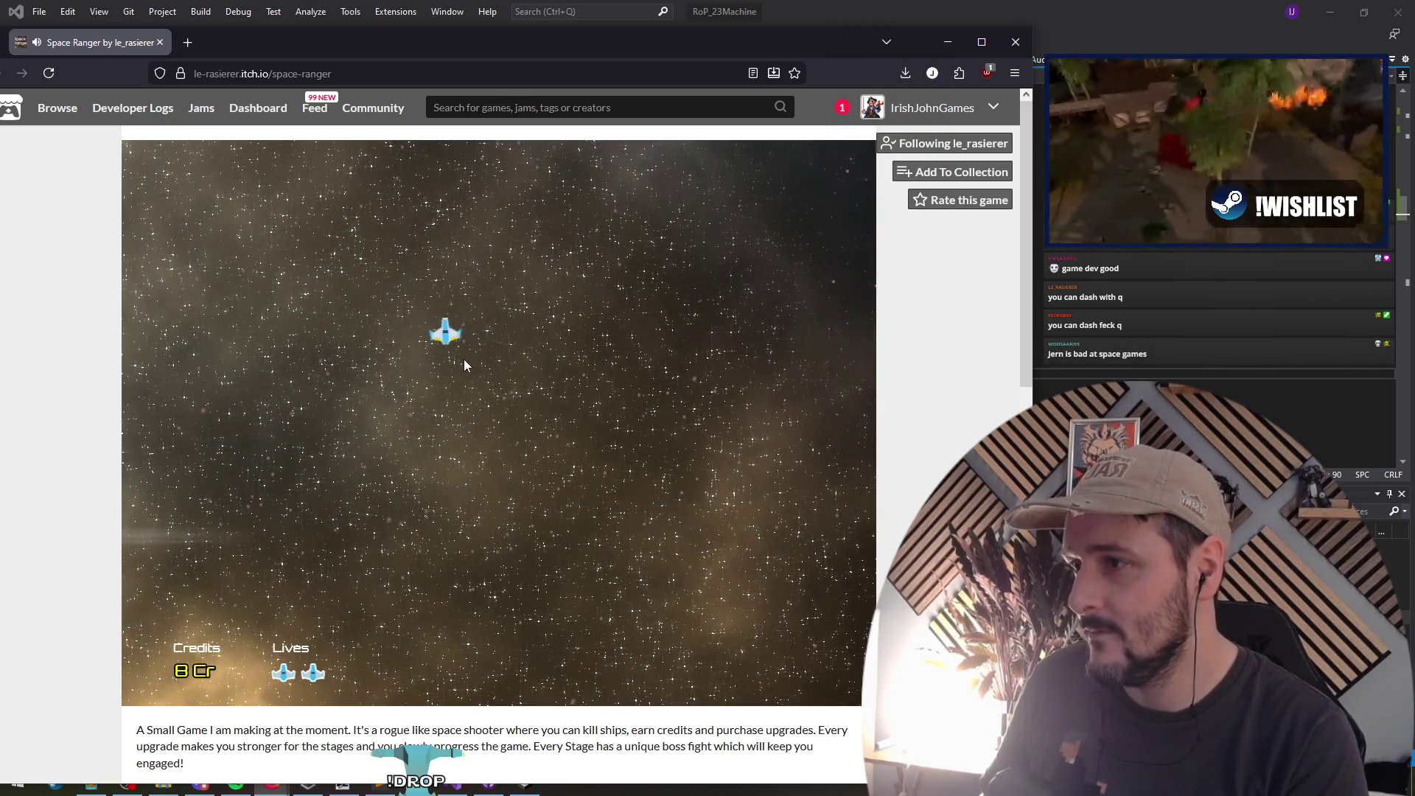
{"action": "key", "text": "Right"}
{"action": "key", "text": "Down"}
{"action": "key", "text": "Left"}
{"action": "key", "text": "Down"}
{"action": "key", "text": "Left"}
{"action": "key", "text": "Right"}
{"action": "key", "text": "Down"}
{"action": "key", "text": "Right"}
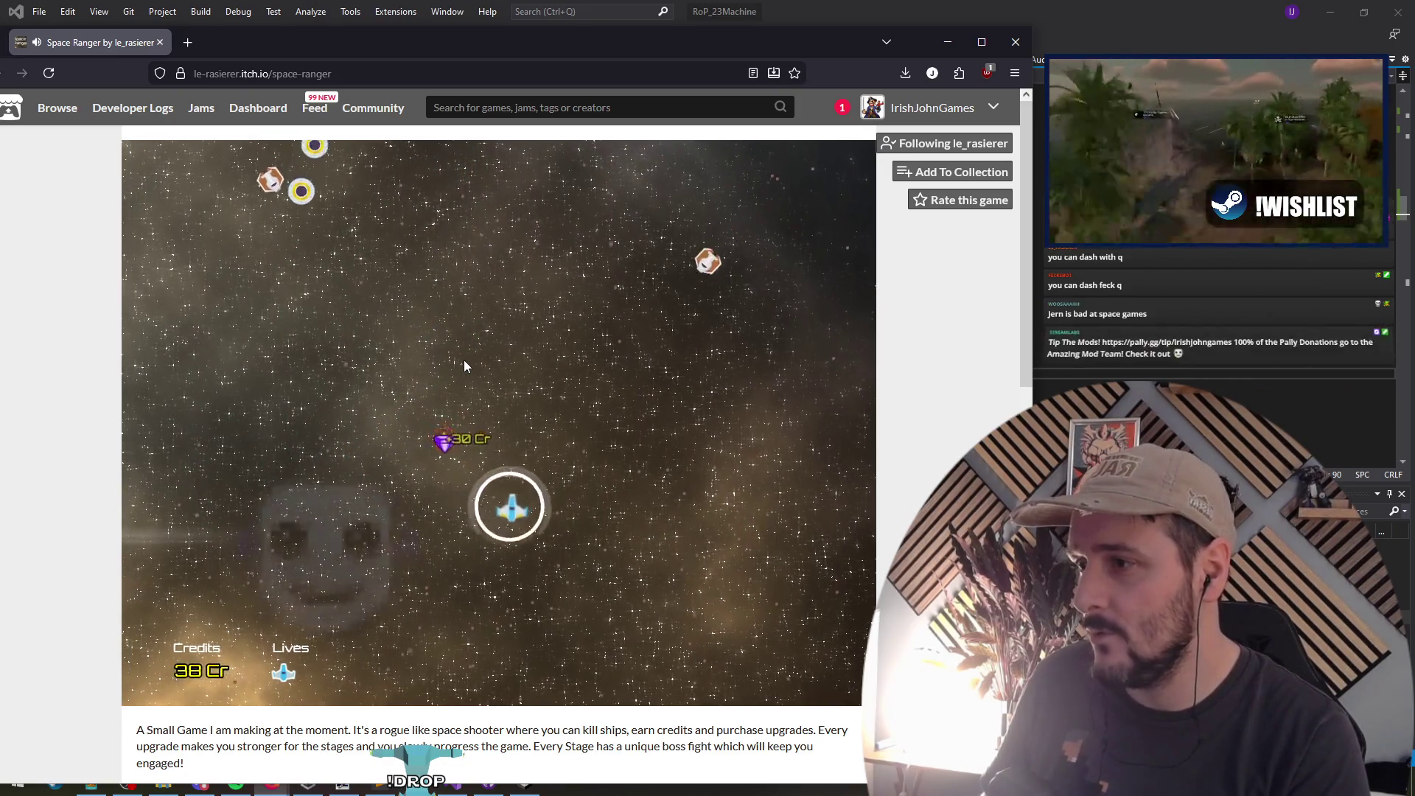
{"action": "key", "text": "Left"}
{"action": "key", "text": "Up"}
{"action": "key", "text": "Left"}
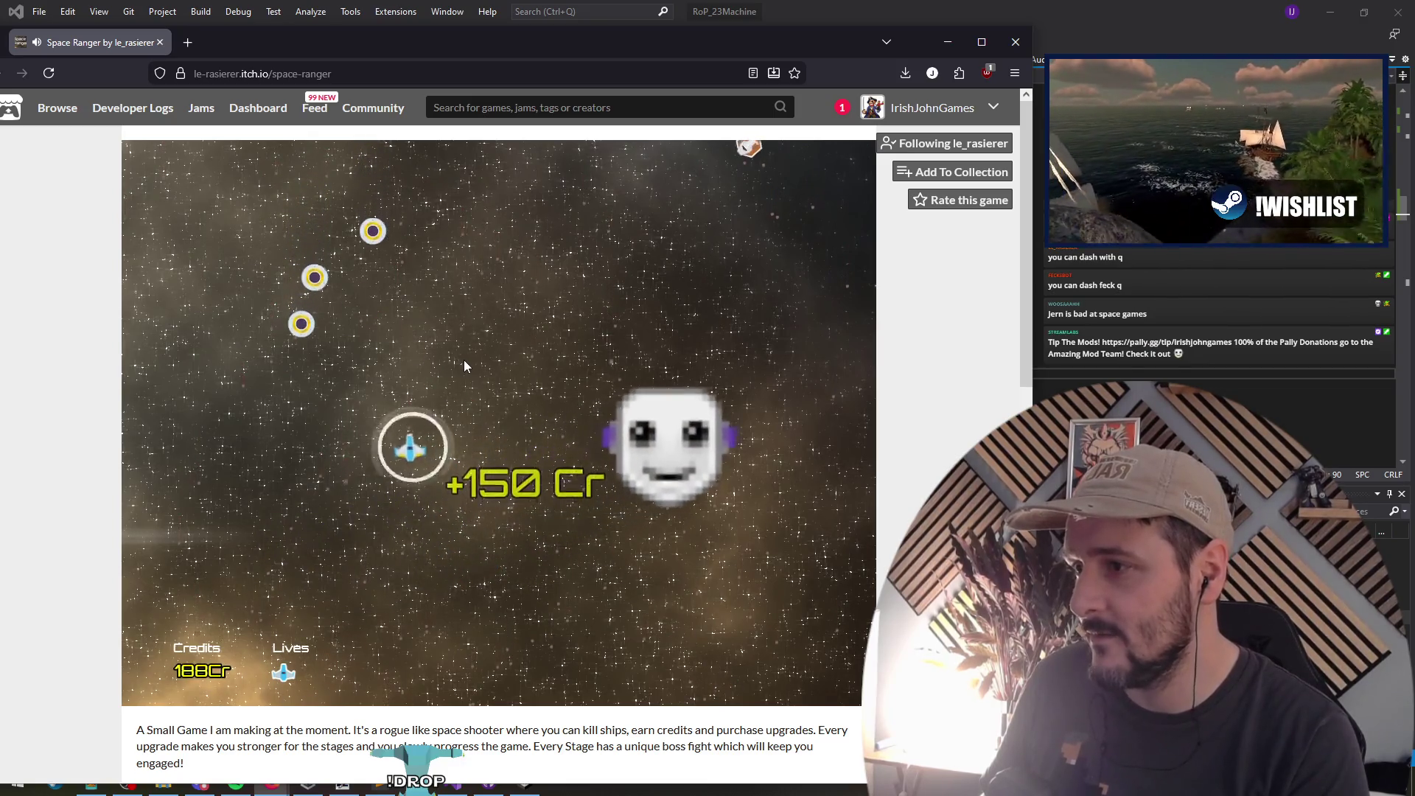
{"action": "key", "text": "Down"}
{"action": "key", "text": "Right"}
{"action": "key", "text": "Up"}
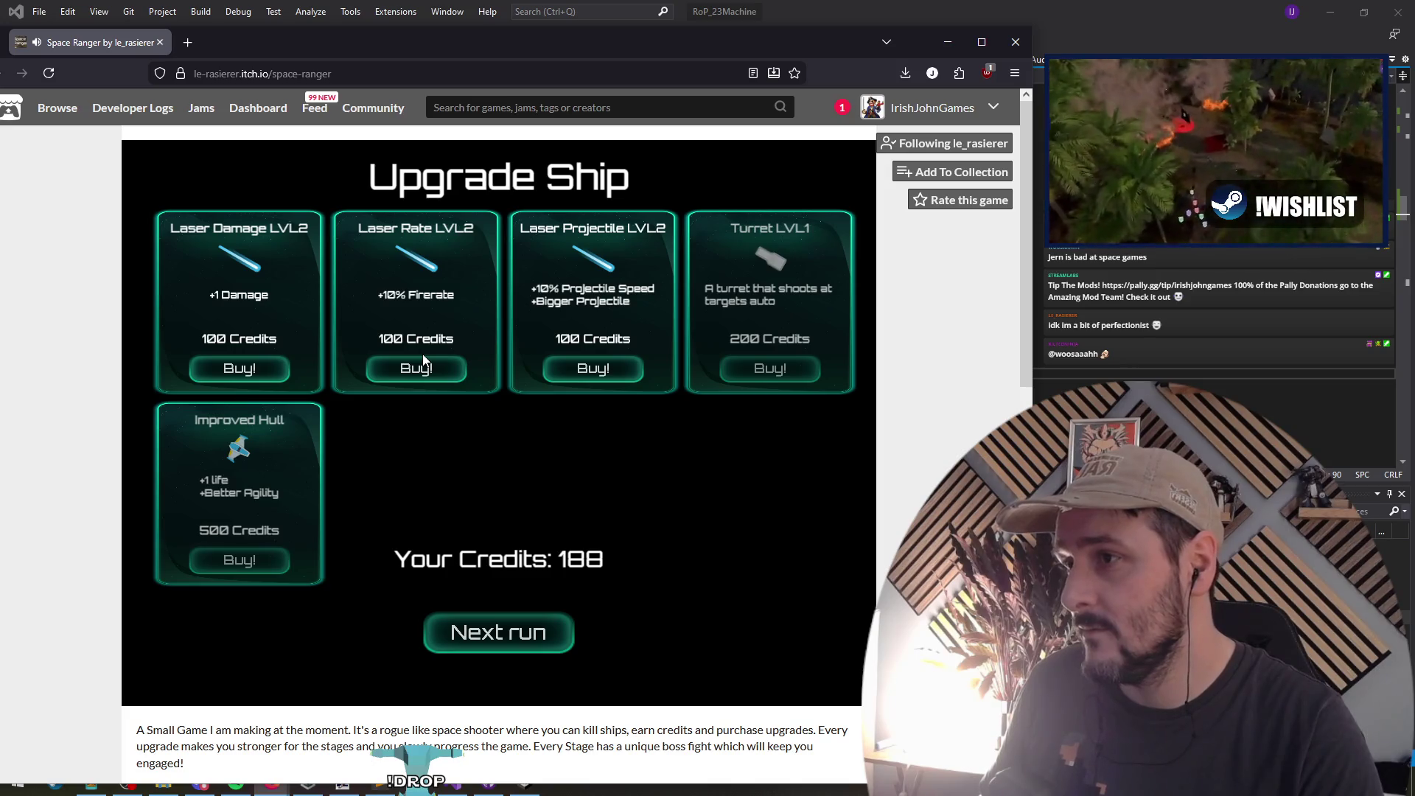
Step: Buy the Laser Projectile upgrade, dropping credits from 188 to 88, and start the next run
{"action": "left_click", "coordinate": [592, 372]}
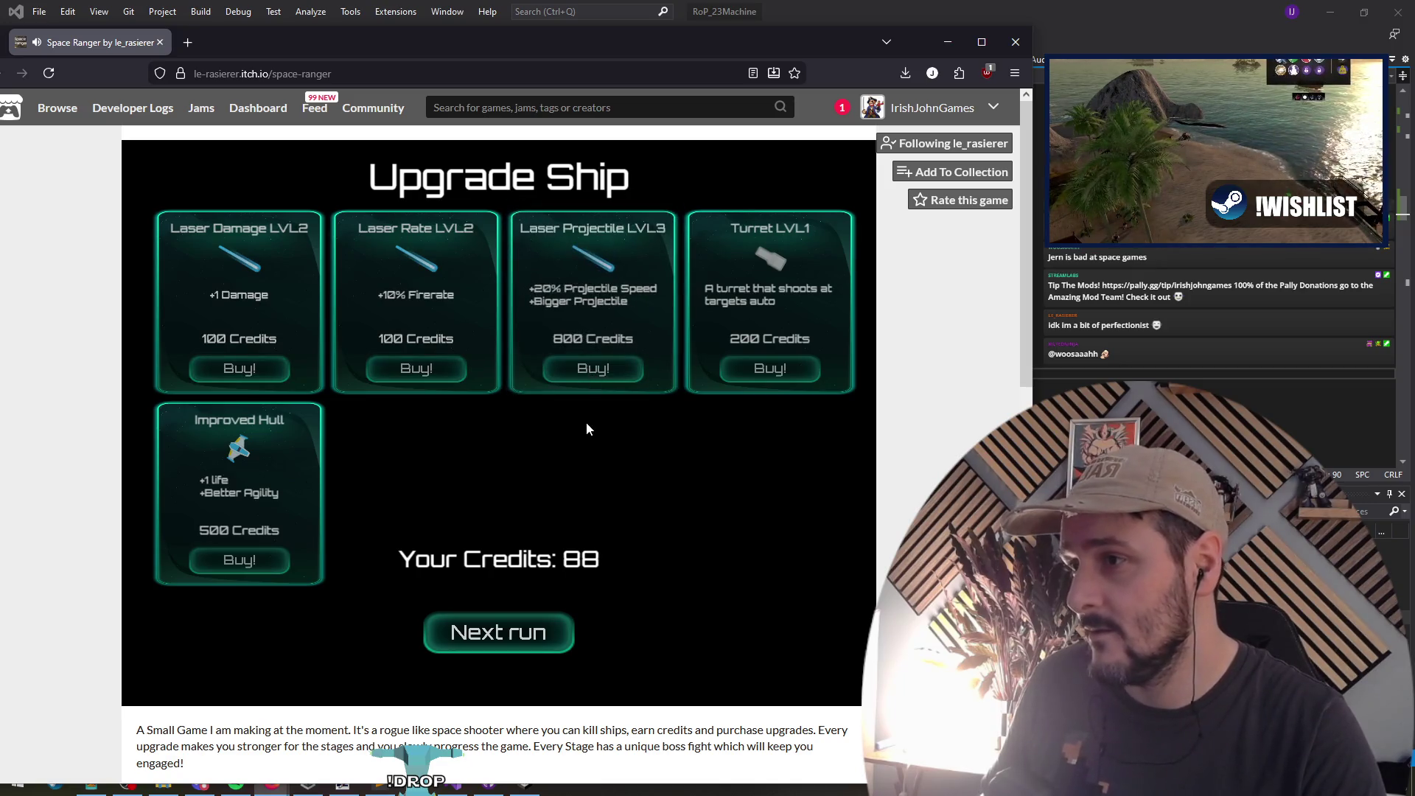
{"action": "left_click", "coordinate": [498, 634]}
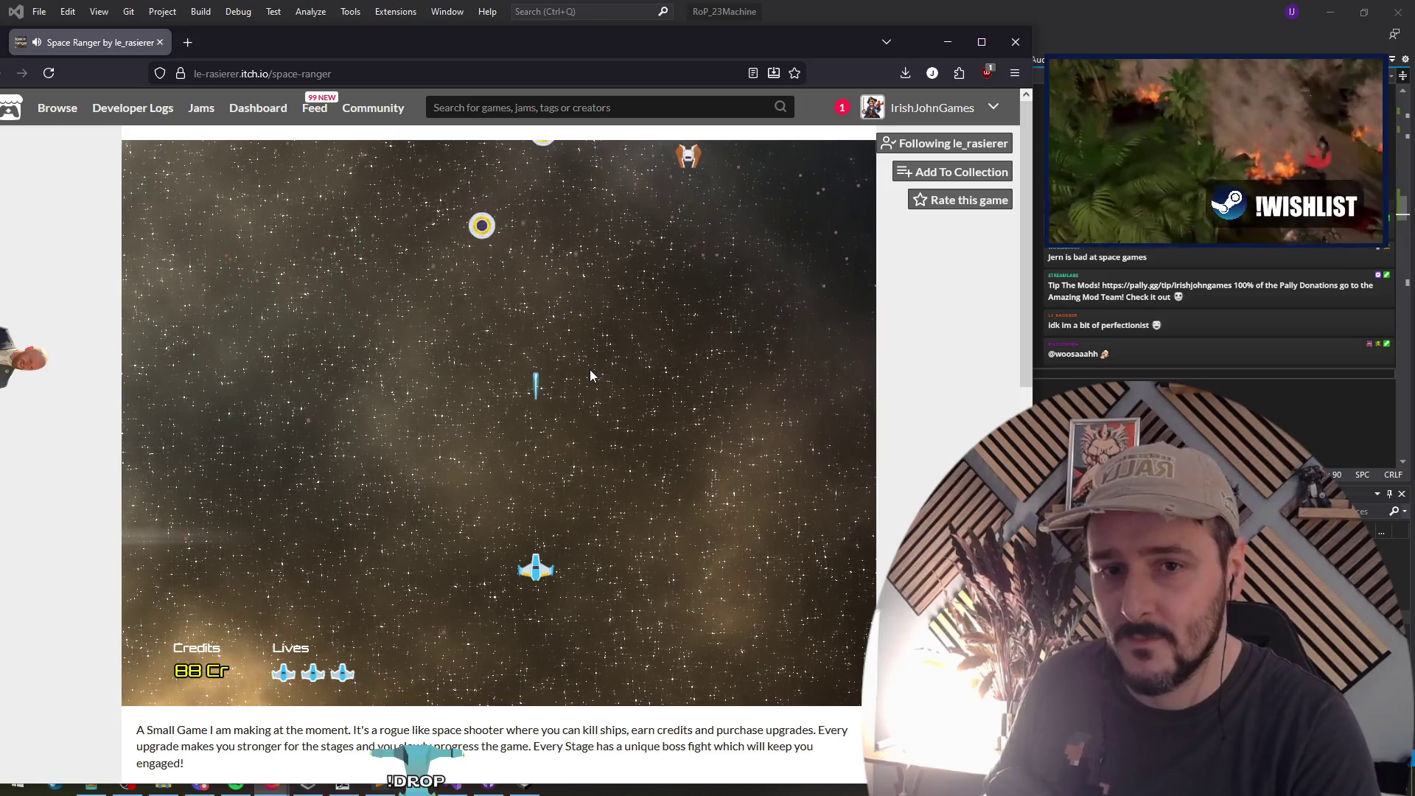
Step: Steer the ship with the arrow keys, shooting enemies until the run ends with 128 credits
{"action": "key", "text": "Right"}
{"action": "key", "text": "Right"}
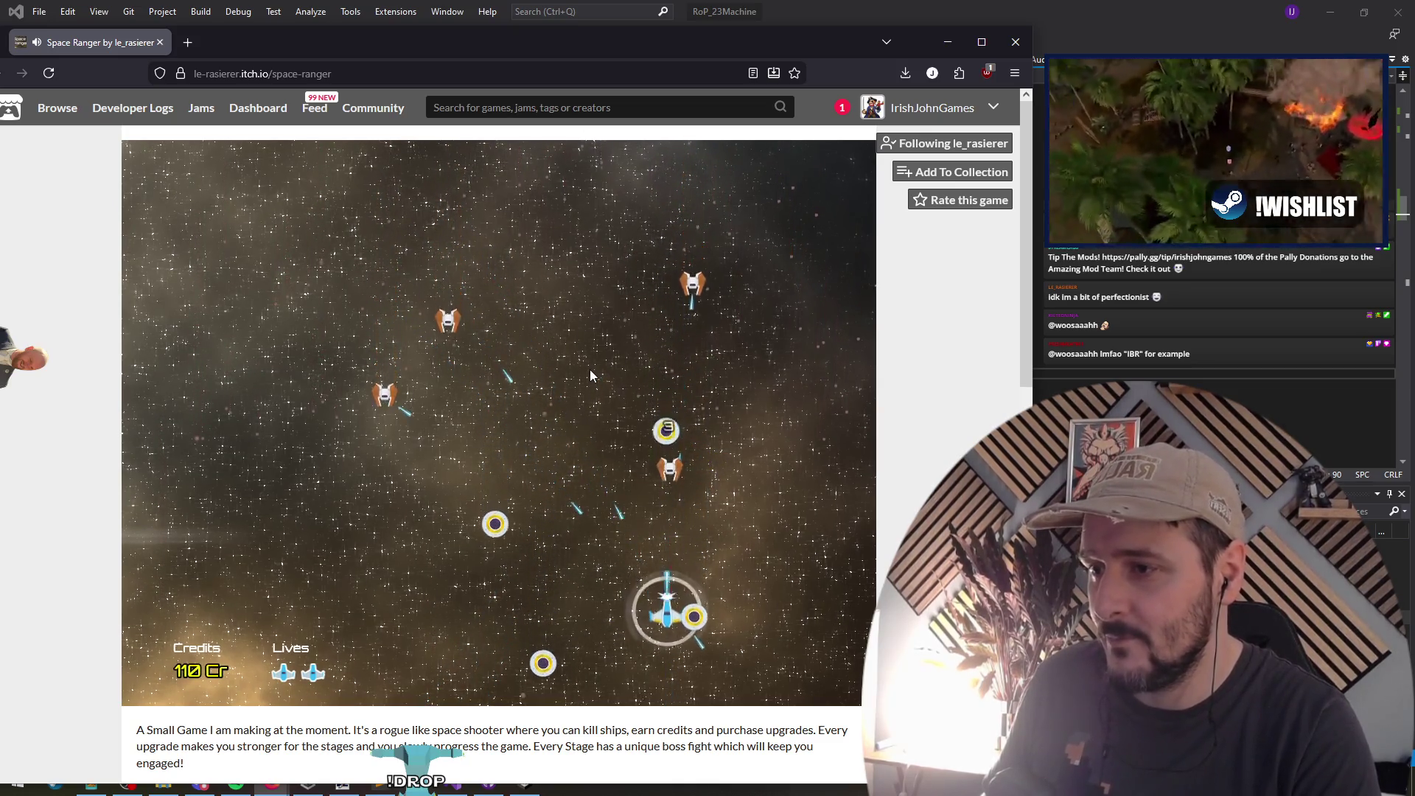
{"action": "key", "text": "Right"}
{"action": "key", "text": "Left"}
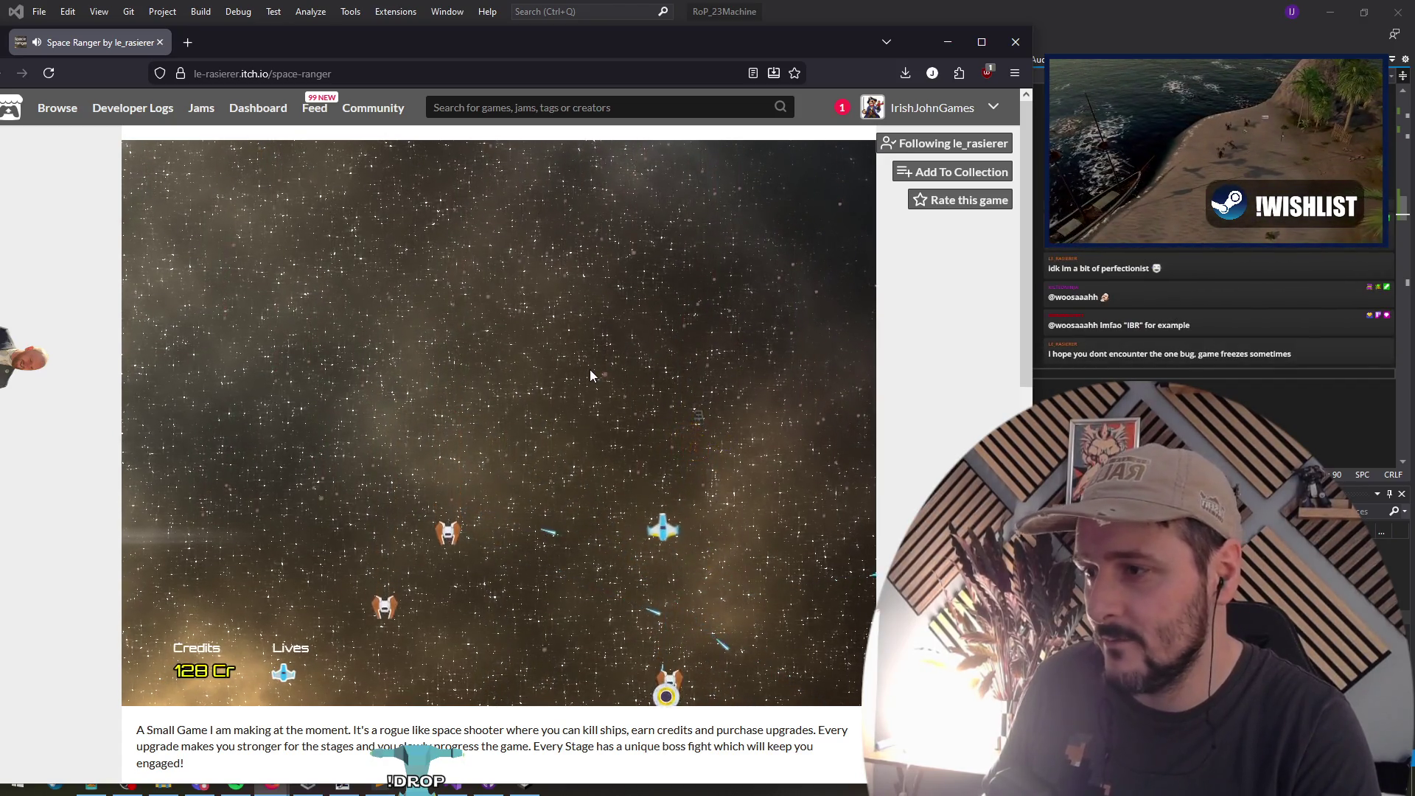
{"action": "key", "text": "Left"}
{"action": "key", "text": "Up"}
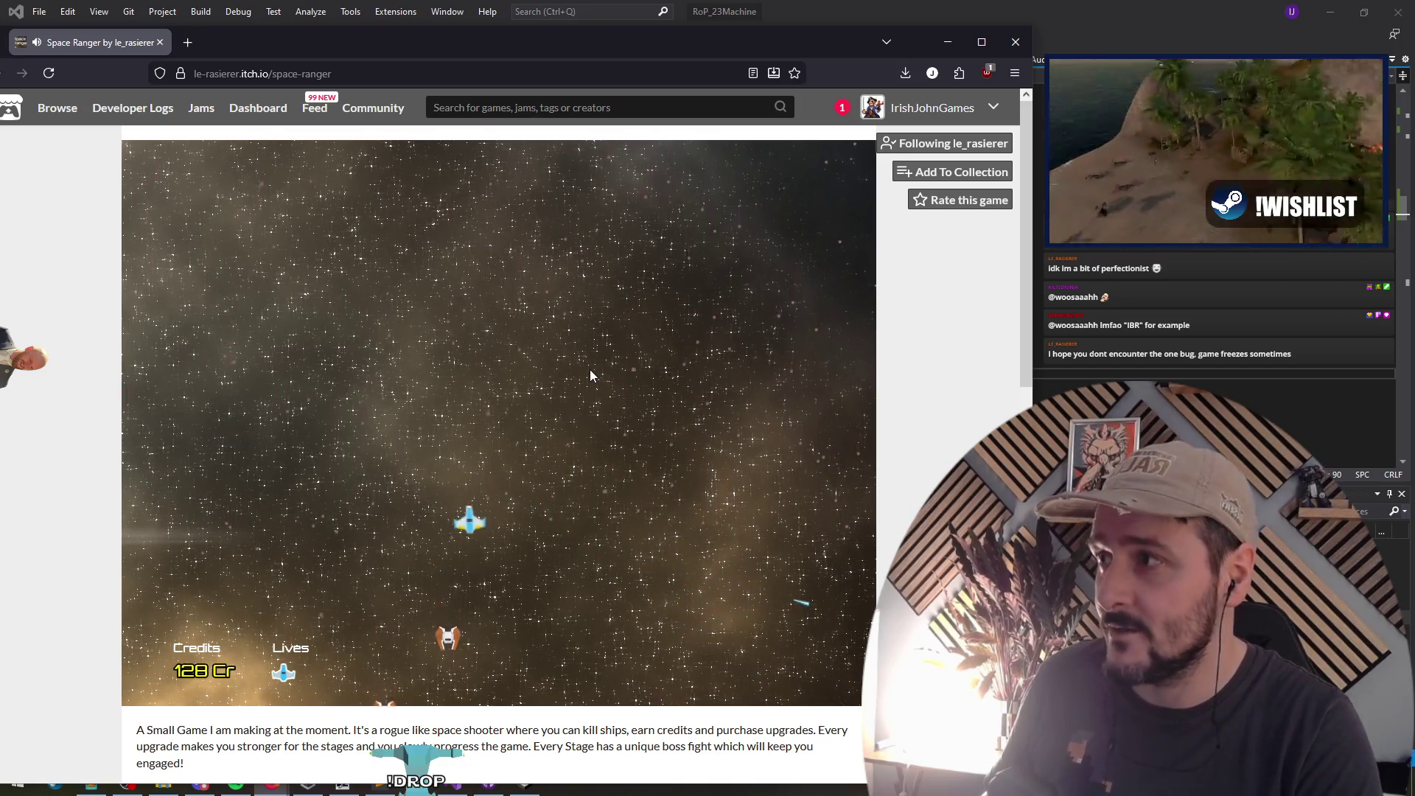
{"action": "key", "text": "Right"}
{"action": "key", "text": "Down"}
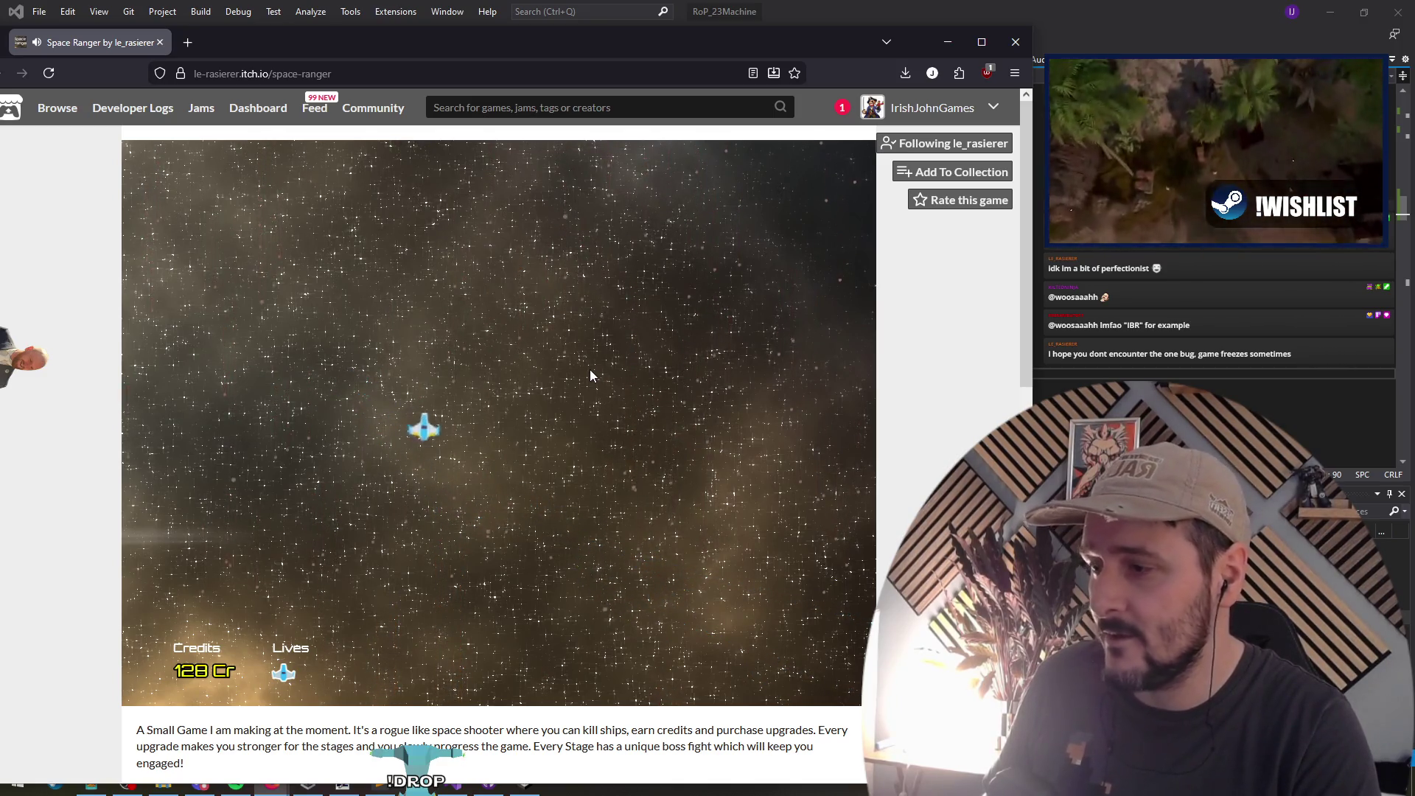
{"action": "key", "text": "Right"}
{"action": "key", "text": "Left"}
{"action": "key", "text": "Down"}
{"action": "key", "text": "Right"}
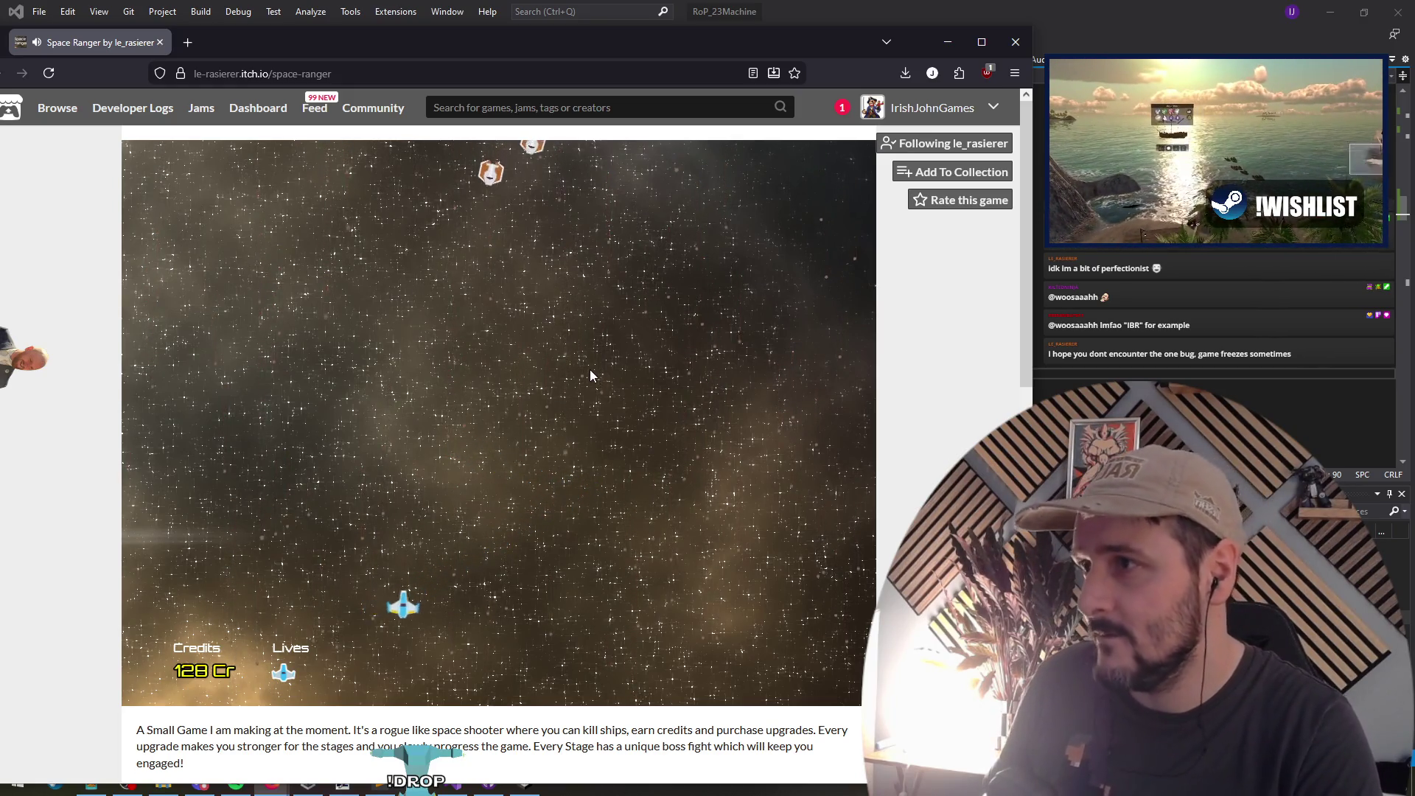
{"action": "key", "text": "Right"}
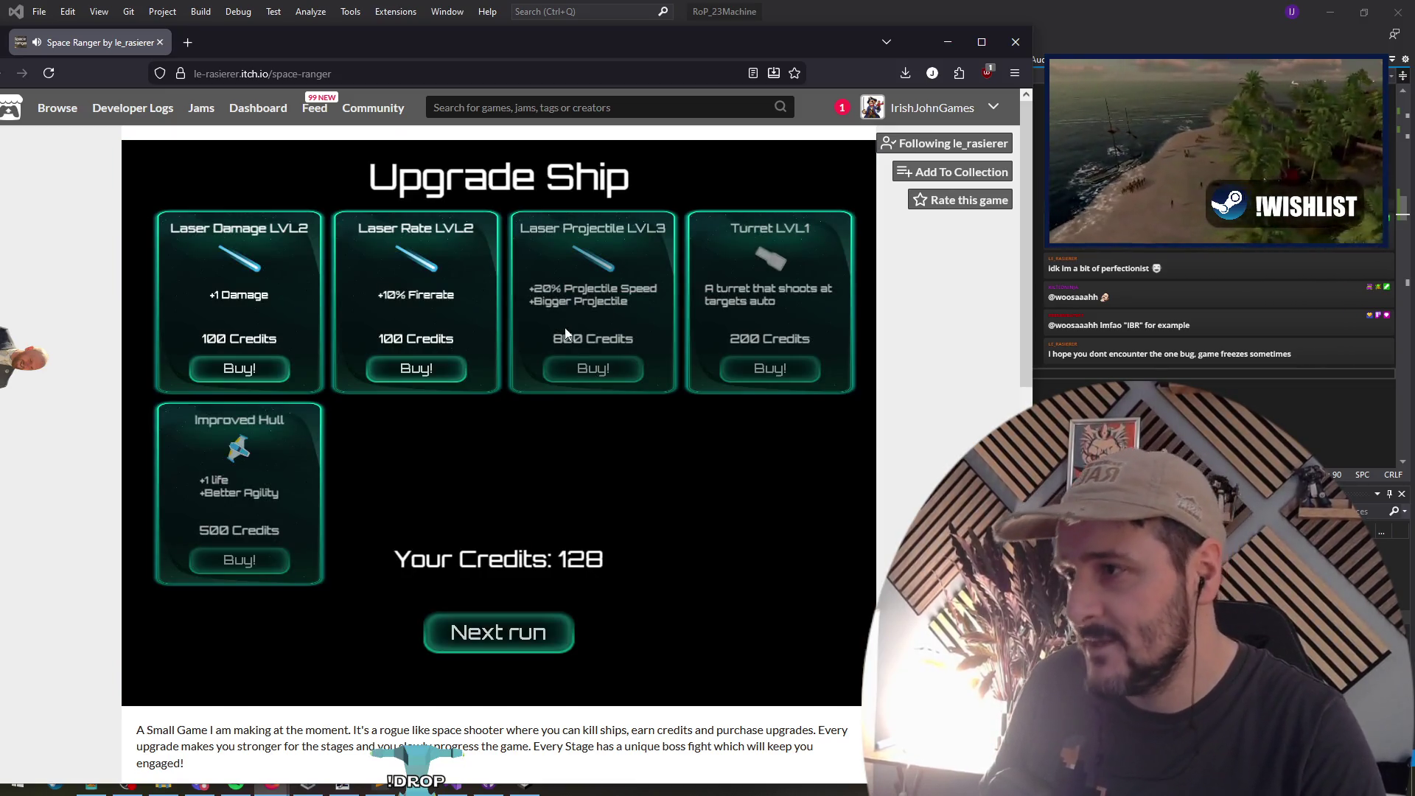
Step: Buy the Laser Rate upgrade for 100 credits and start a new run, steering through Stage 1
{"action": "left_click", "coordinate": [420, 375]}
{"action": "left_click", "coordinate": [511, 638]}
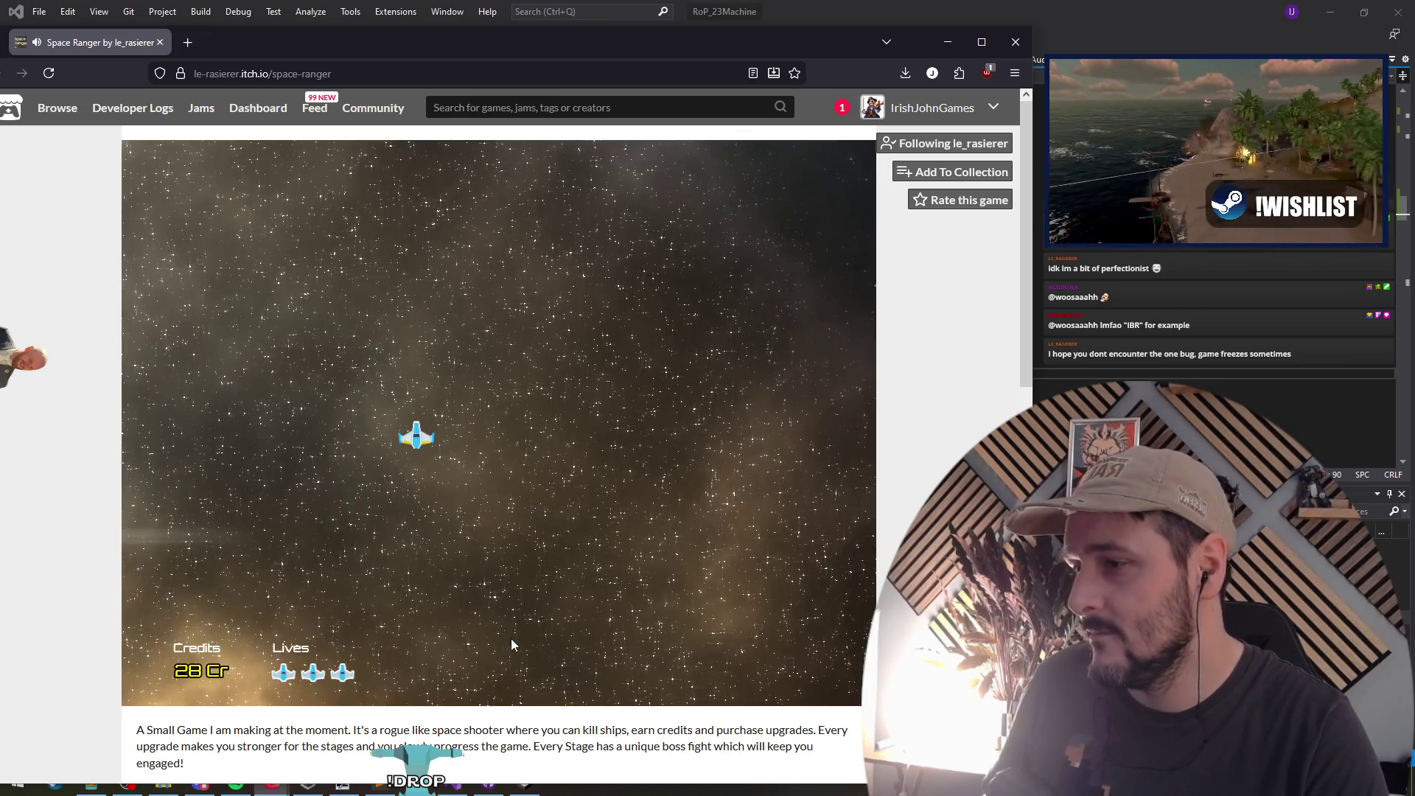
{"action": "key", "text": "Right"}
{"action": "key", "text": "Down"}
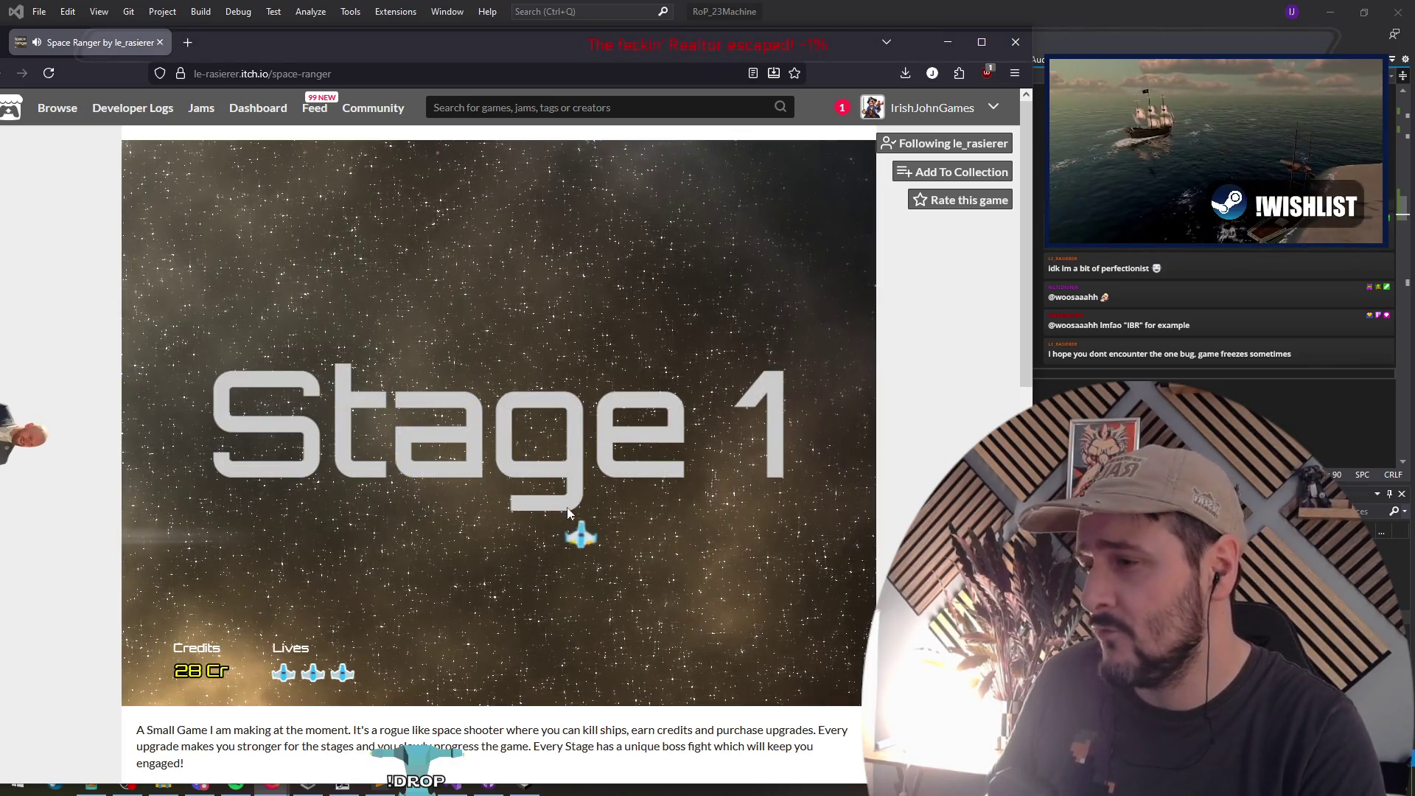
{"action": "key", "text": "Left"}
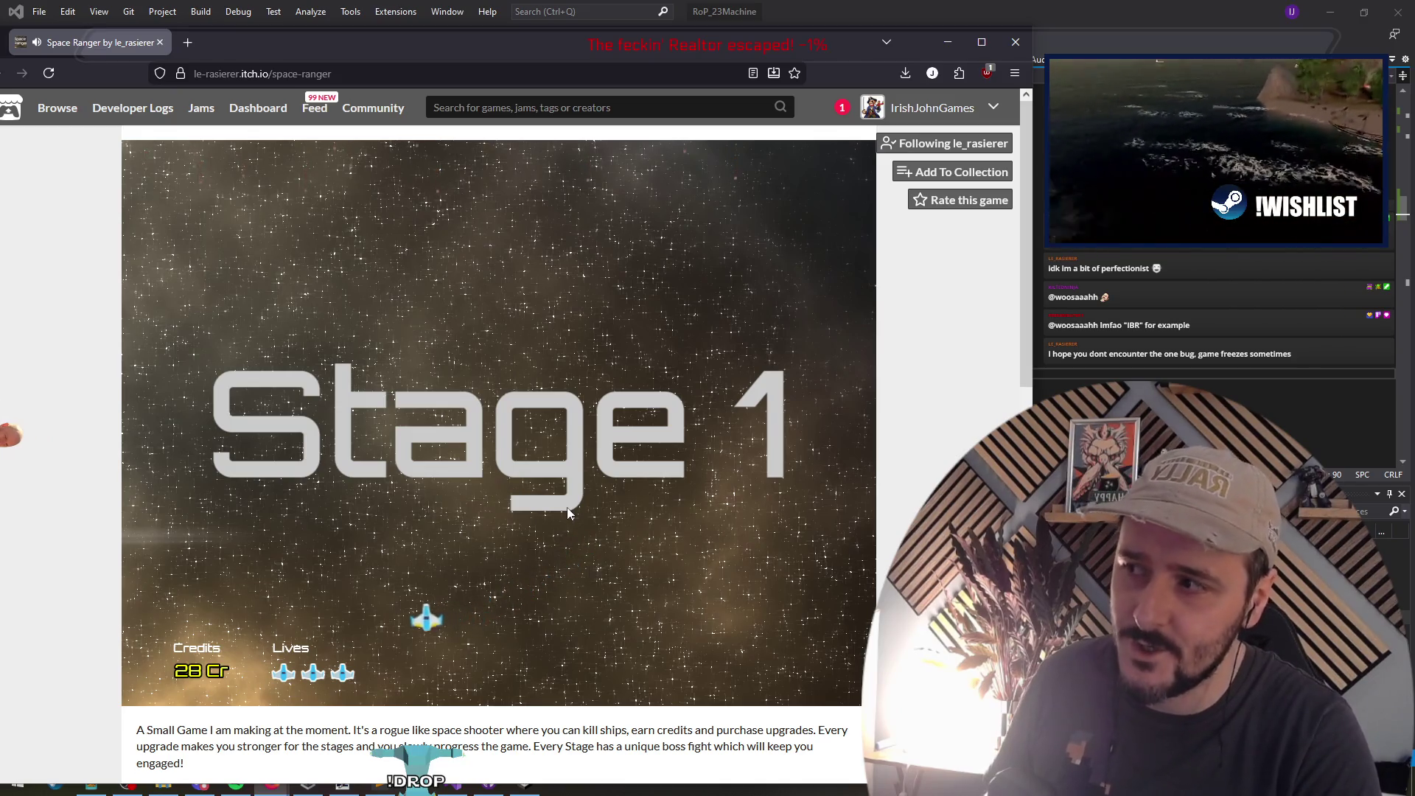
{"action": "key", "text": "Up"}
{"action": "key", "text": "Right"}
{"action": "key", "text": "Down"}
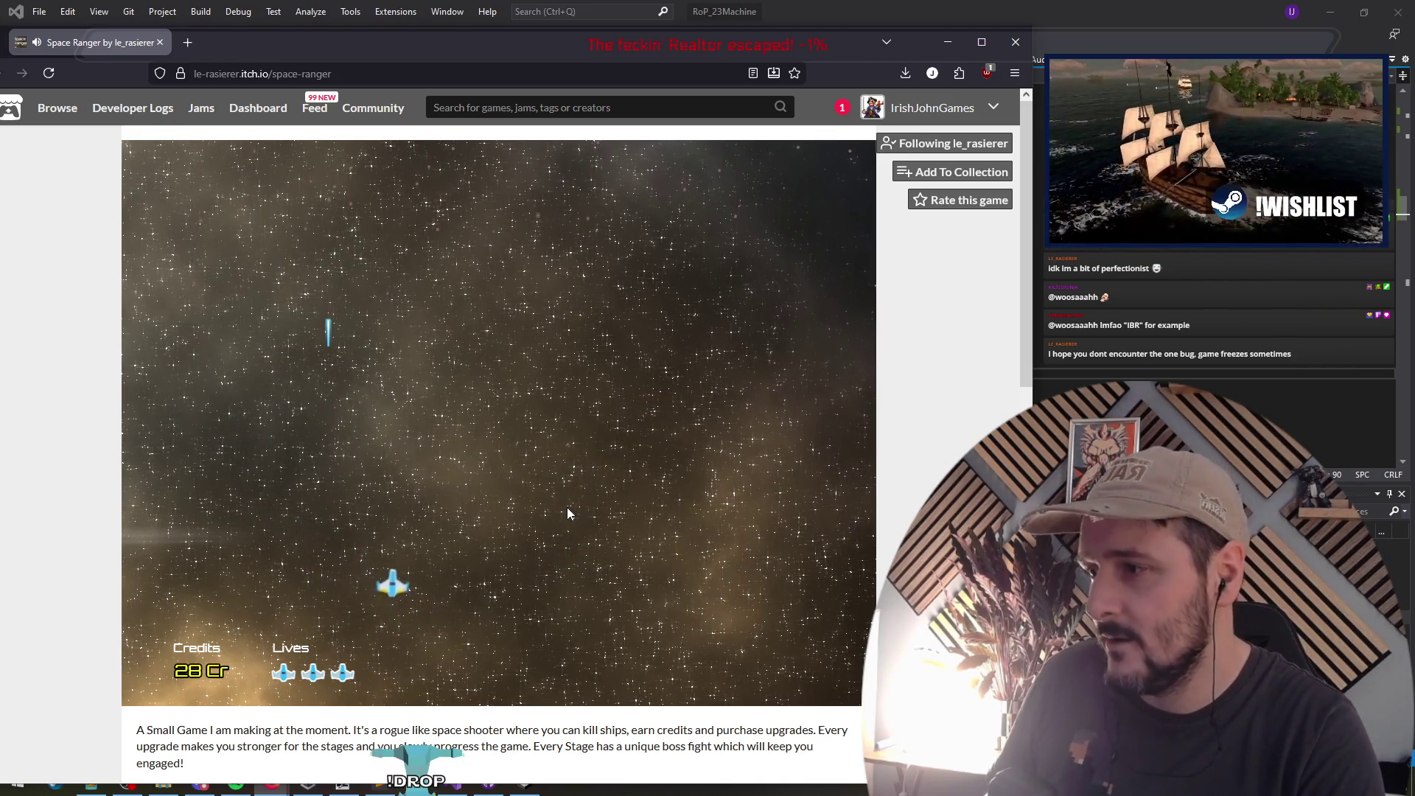
{"action": "key", "text": "Left"}
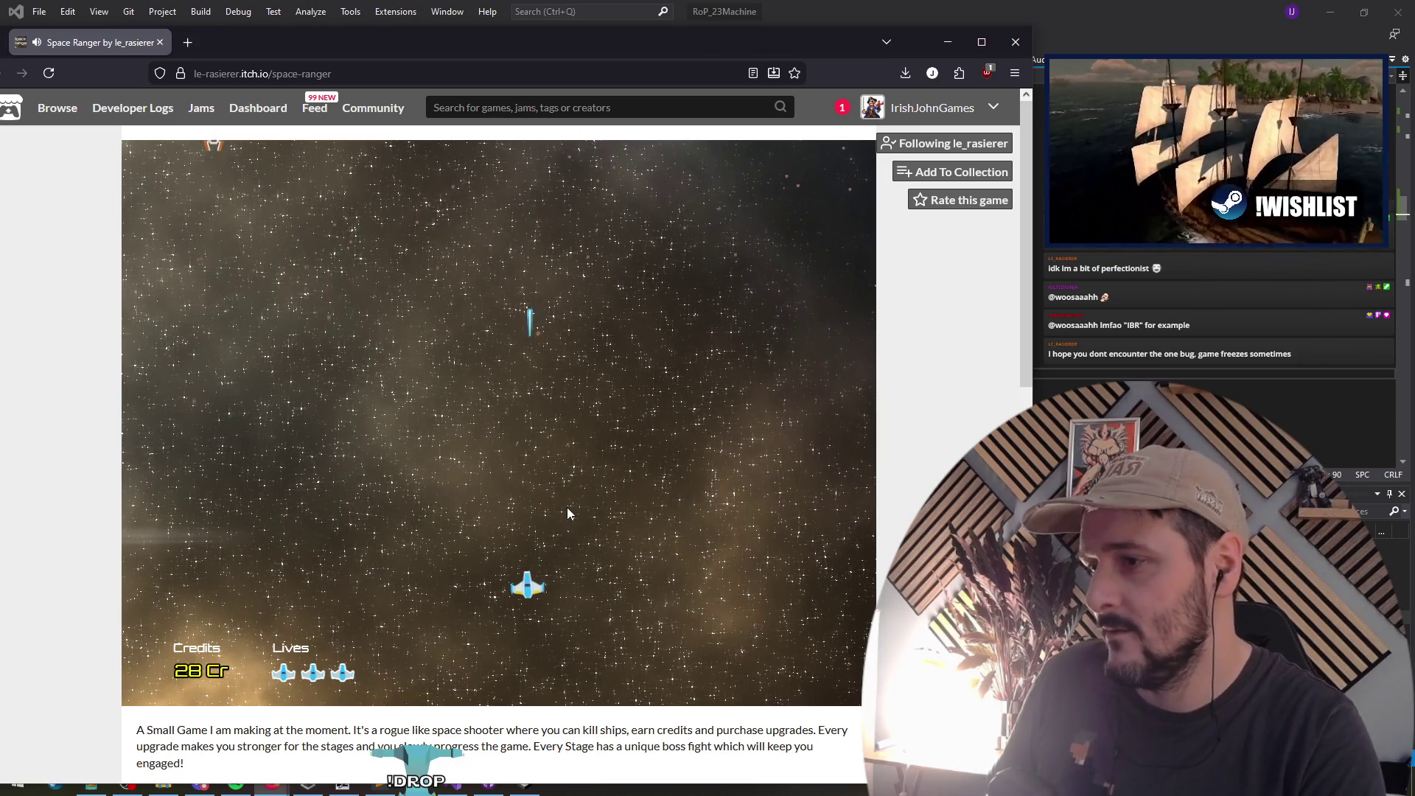
{"action": "key", "text": "Left"}
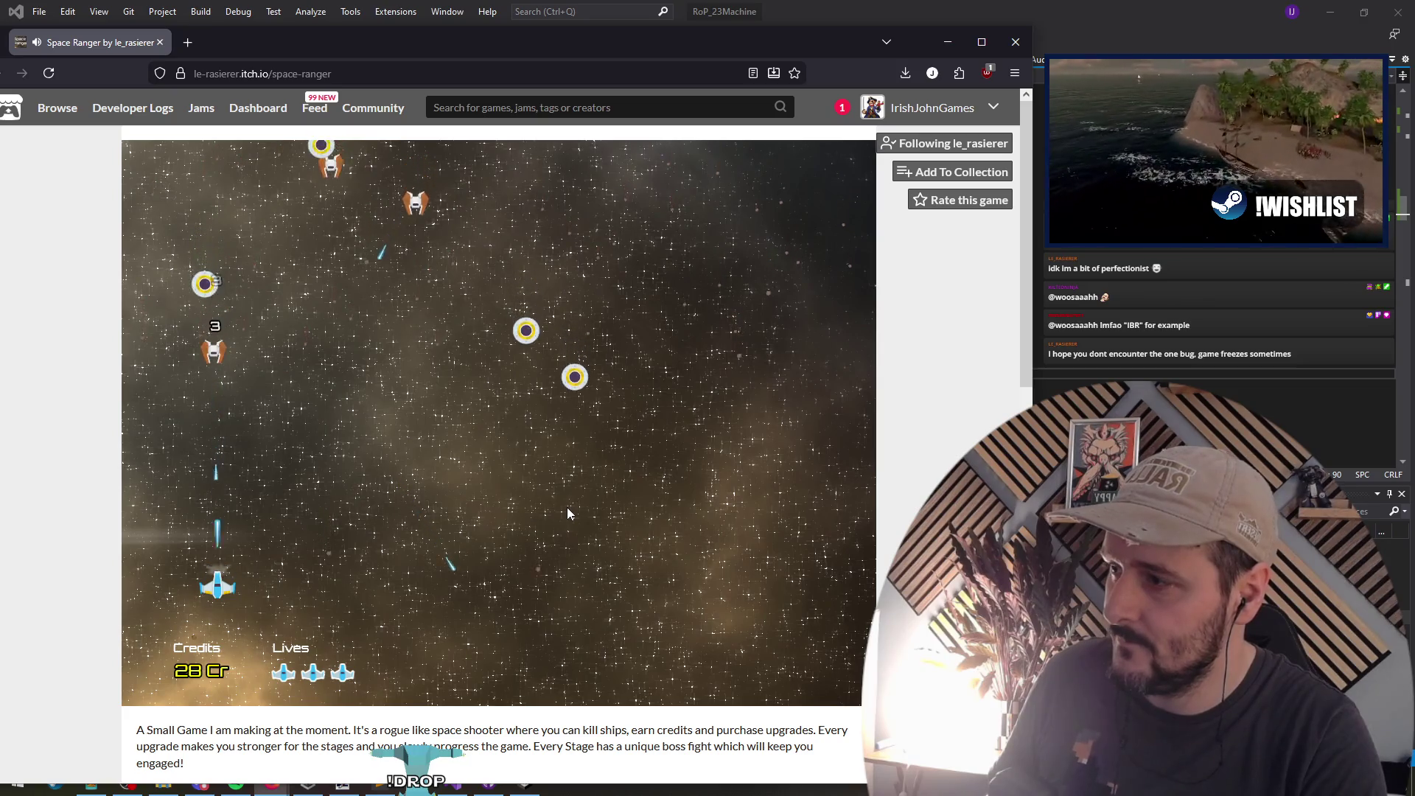
{"action": "key", "text": "Right"}
{"action": "key", "text": "Left"}
{"action": "key", "text": "Right"}
{"action": "key", "text": "Up"}
Step: Keep dodging and shooting enemies until the stage ends at the upgrade shop
{"action": "key", "text": "Left"}
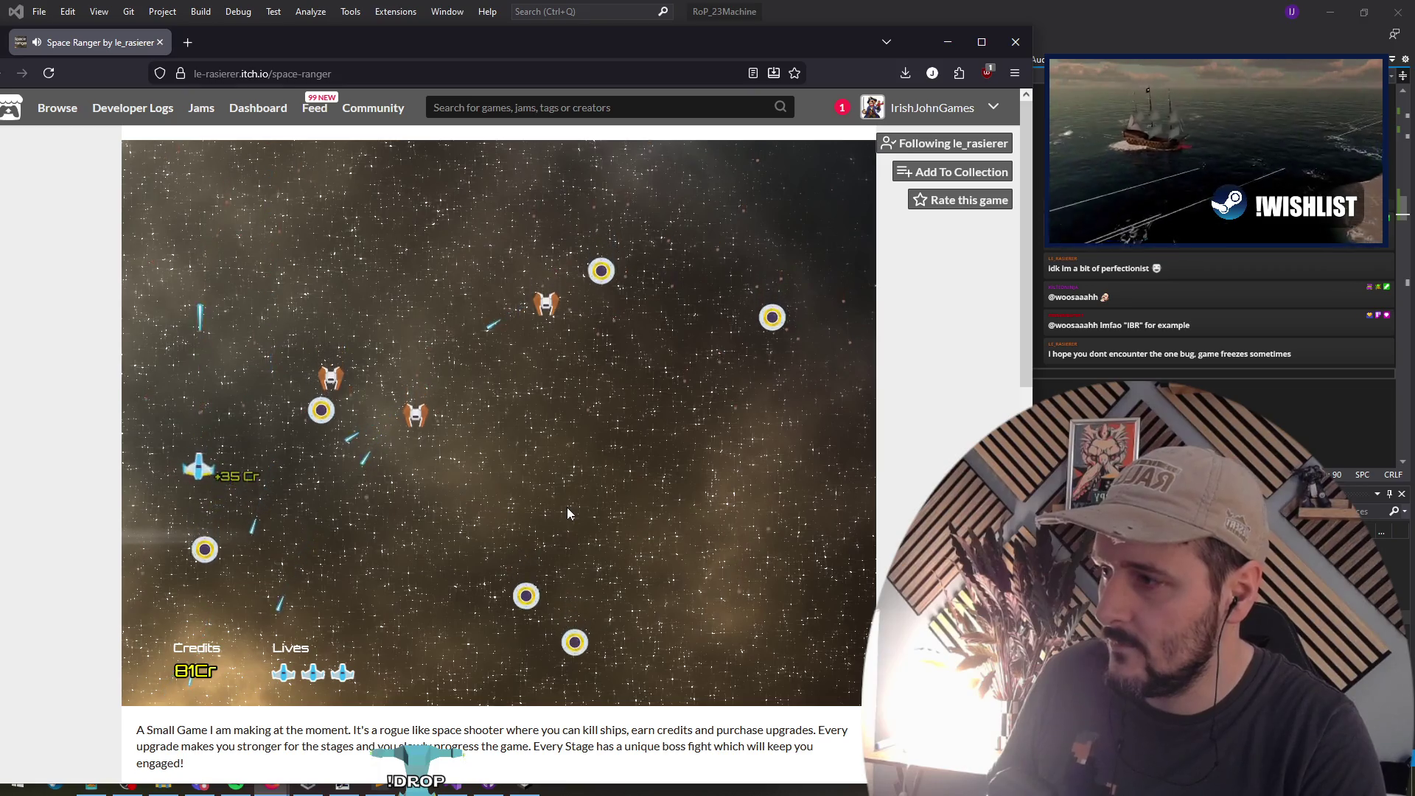
{"action": "key", "text": "Right"}
{"action": "key", "text": "Right"}
{"action": "key", "text": "Down"}
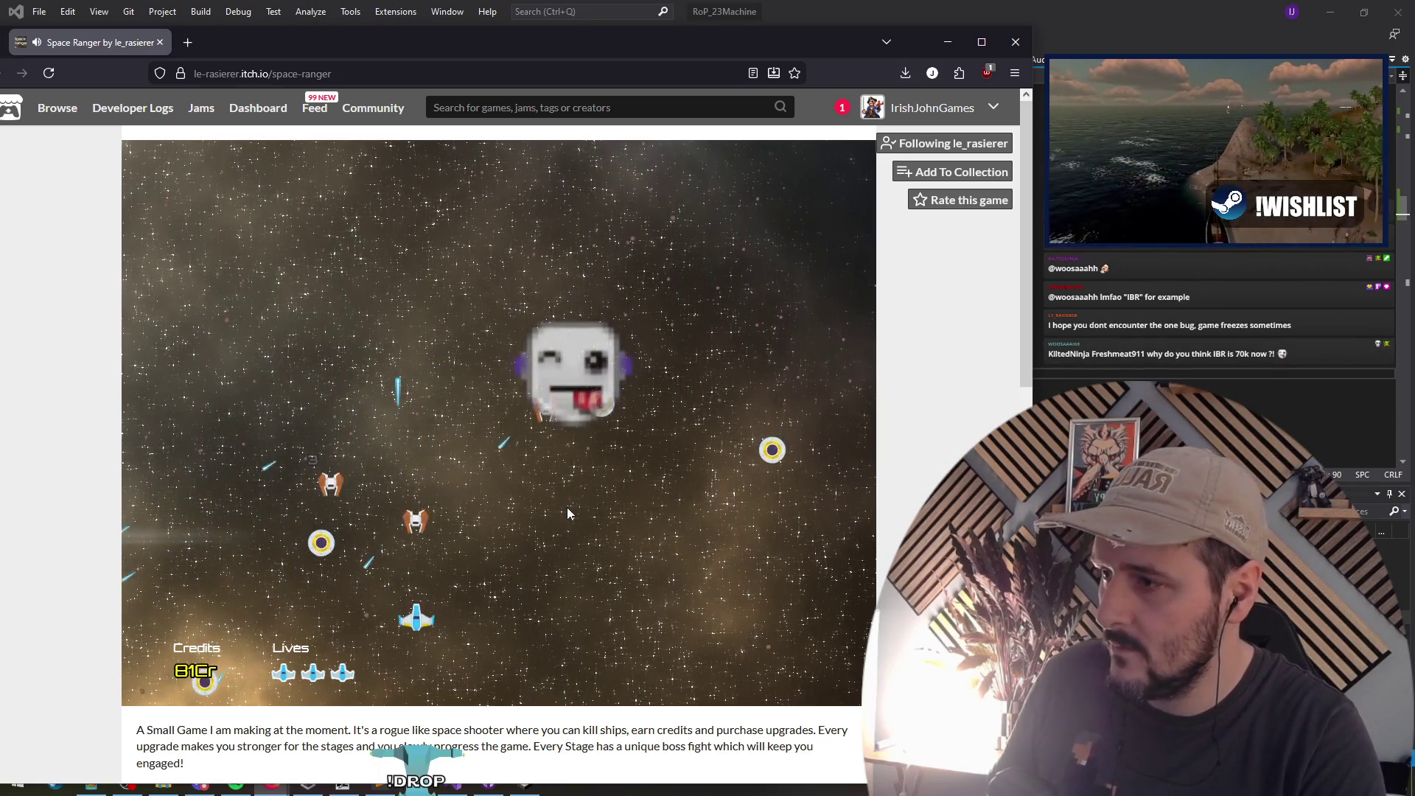
{"action": "key", "text": "Right"}
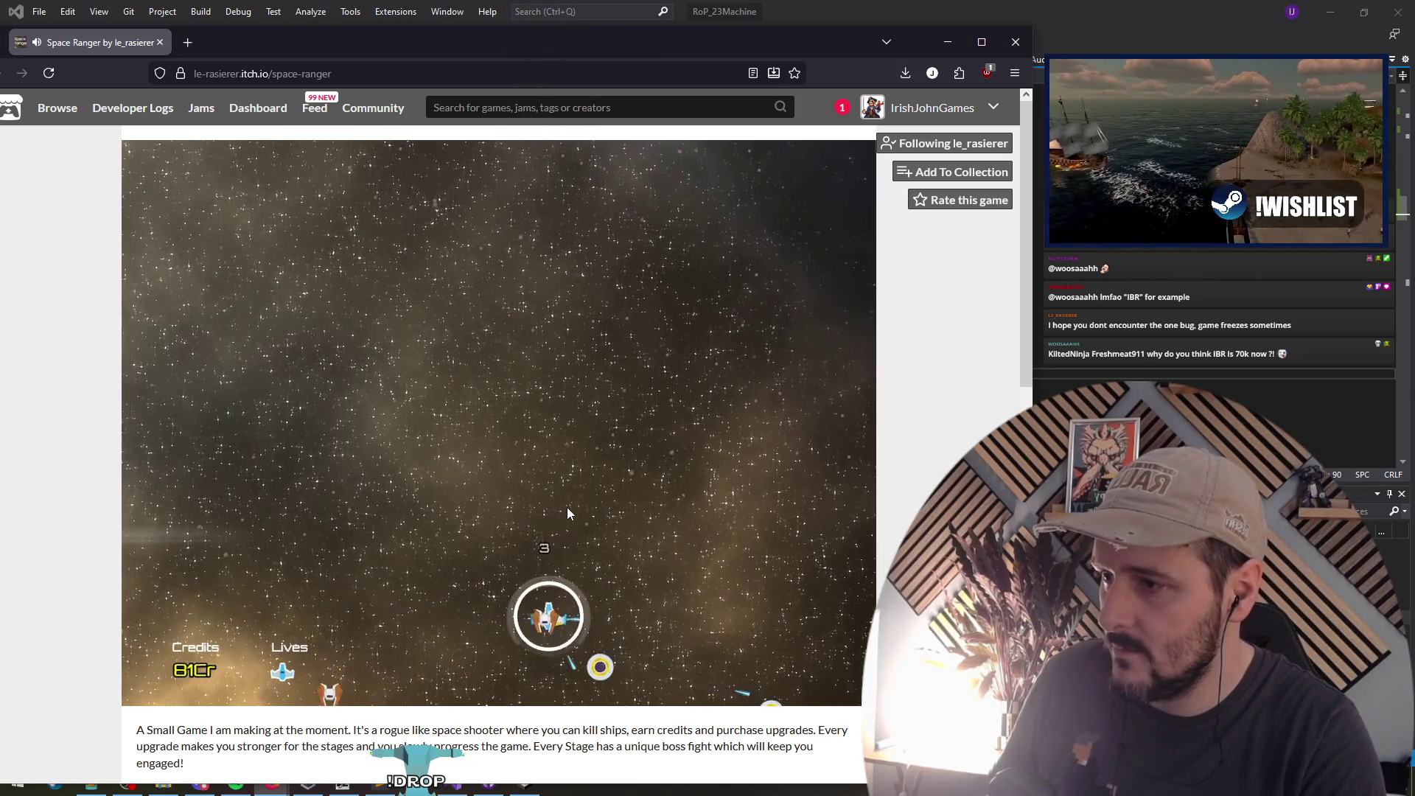
{"action": "key", "text": "Up"}
{"action": "key", "text": "Left"}
{"action": "key", "text": "Up"}
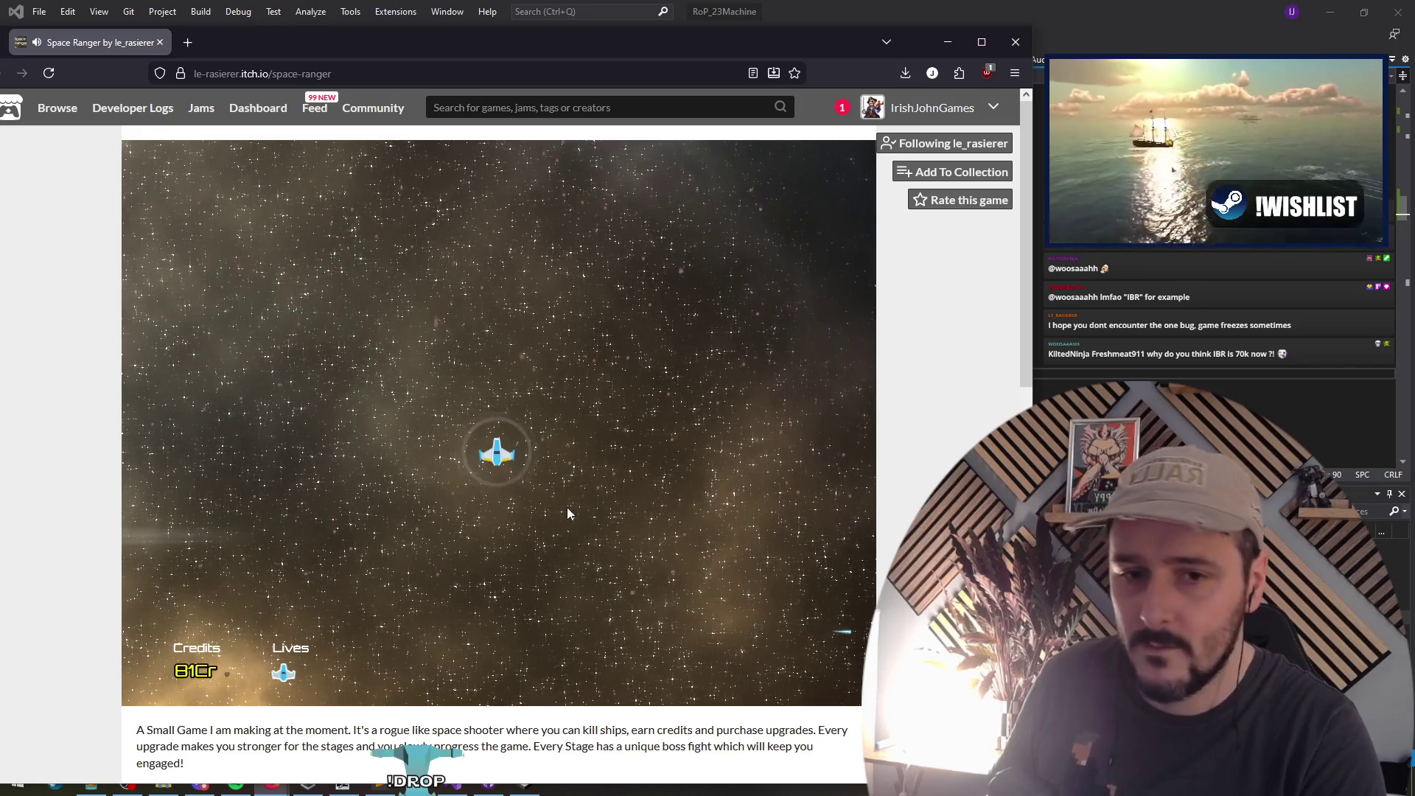
{"action": "key", "text": "Right"}
{"action": "key", "text": "Down"}
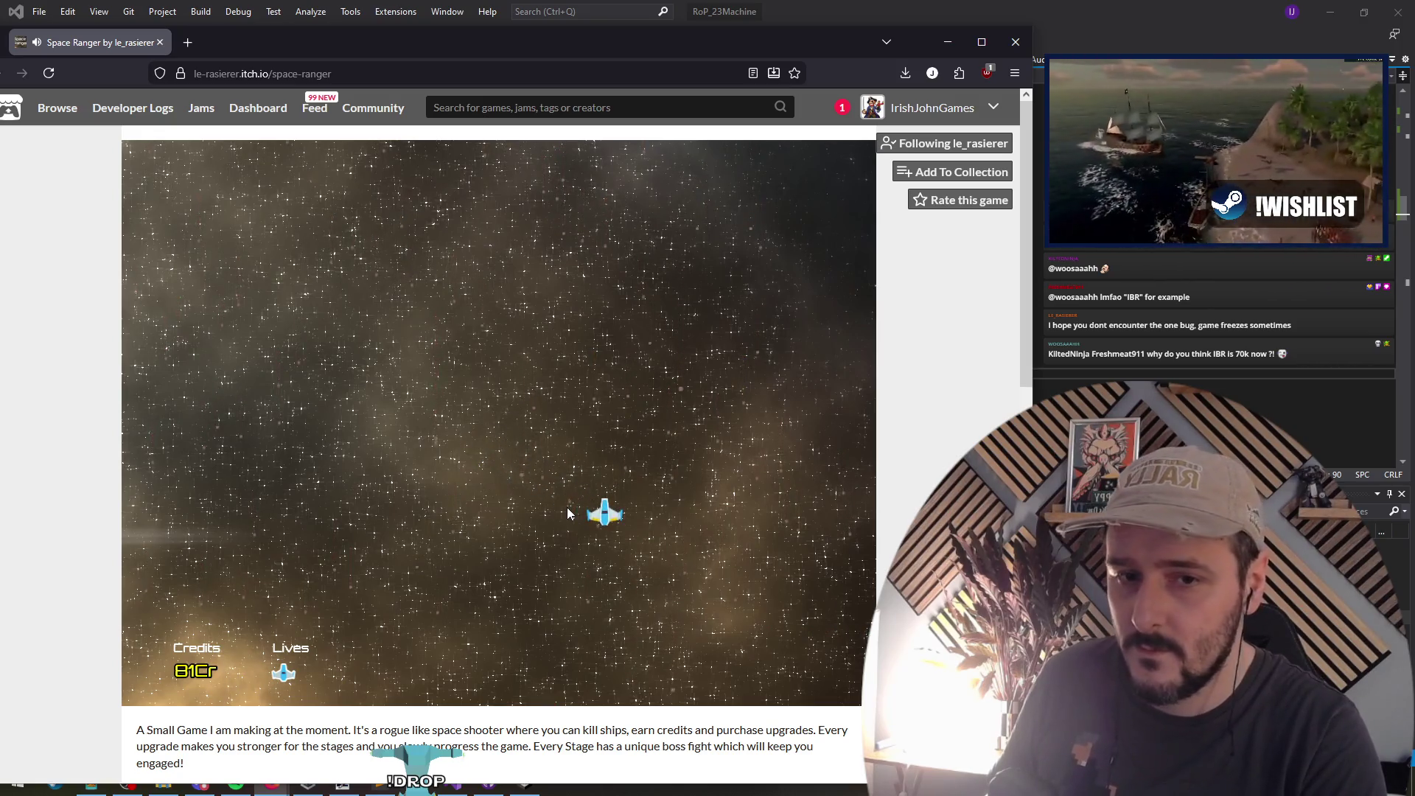
{"action": "key", "text": "Left"}
{"action": "key", "text": "Right"}
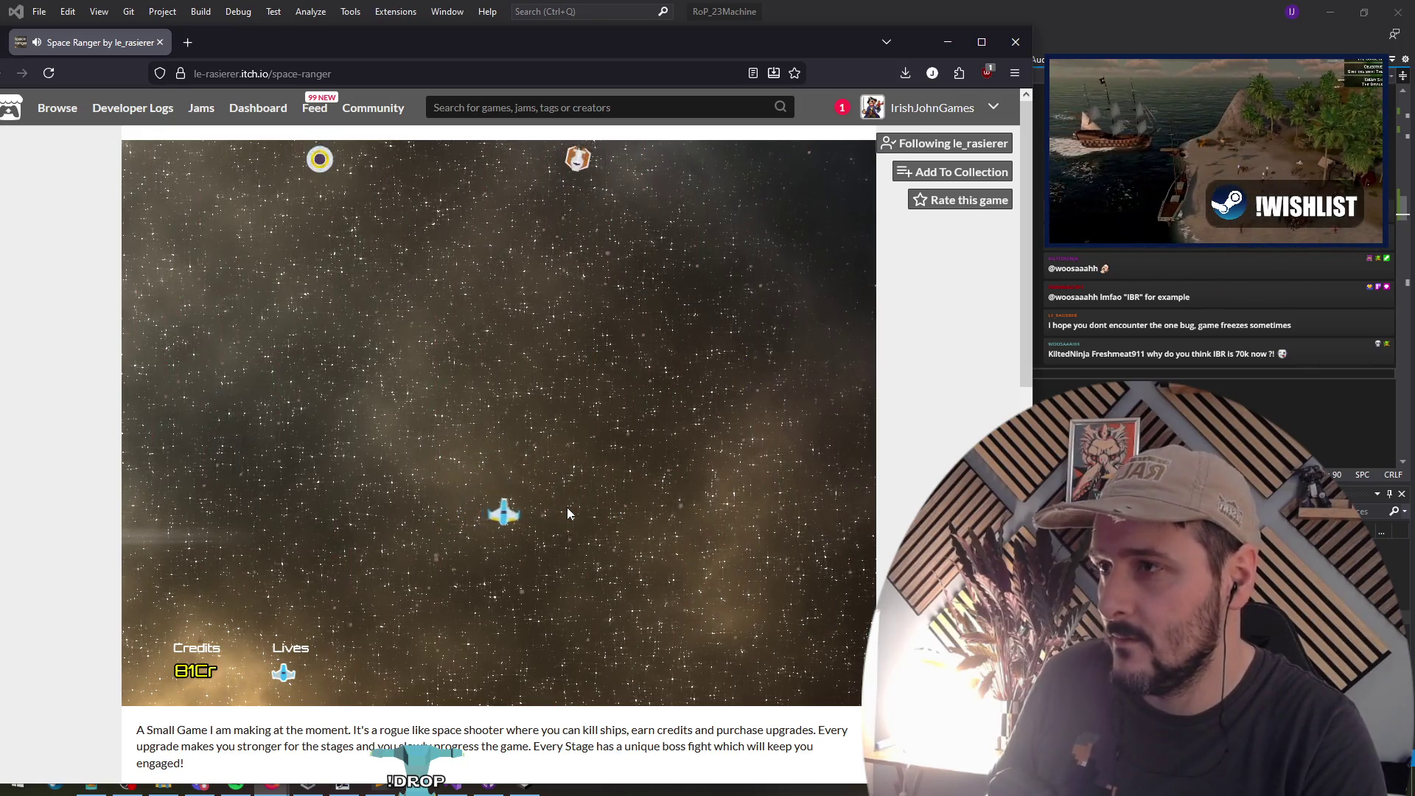
{"action": "key", "text": "Down"}
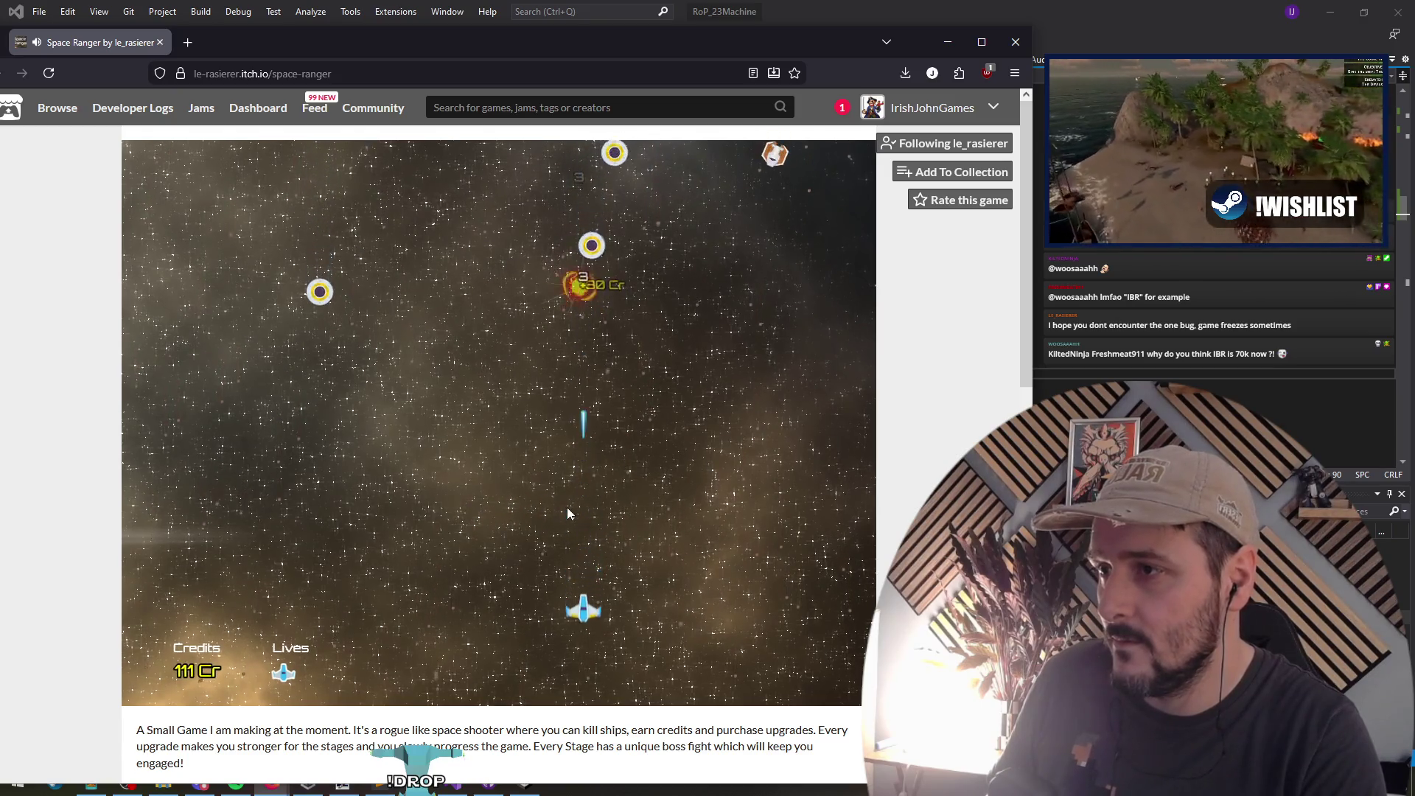
{"action": "key", "text": "Right"}
{"action": "key", "text": "Up"}
{"action": "key", "text": "Right"}
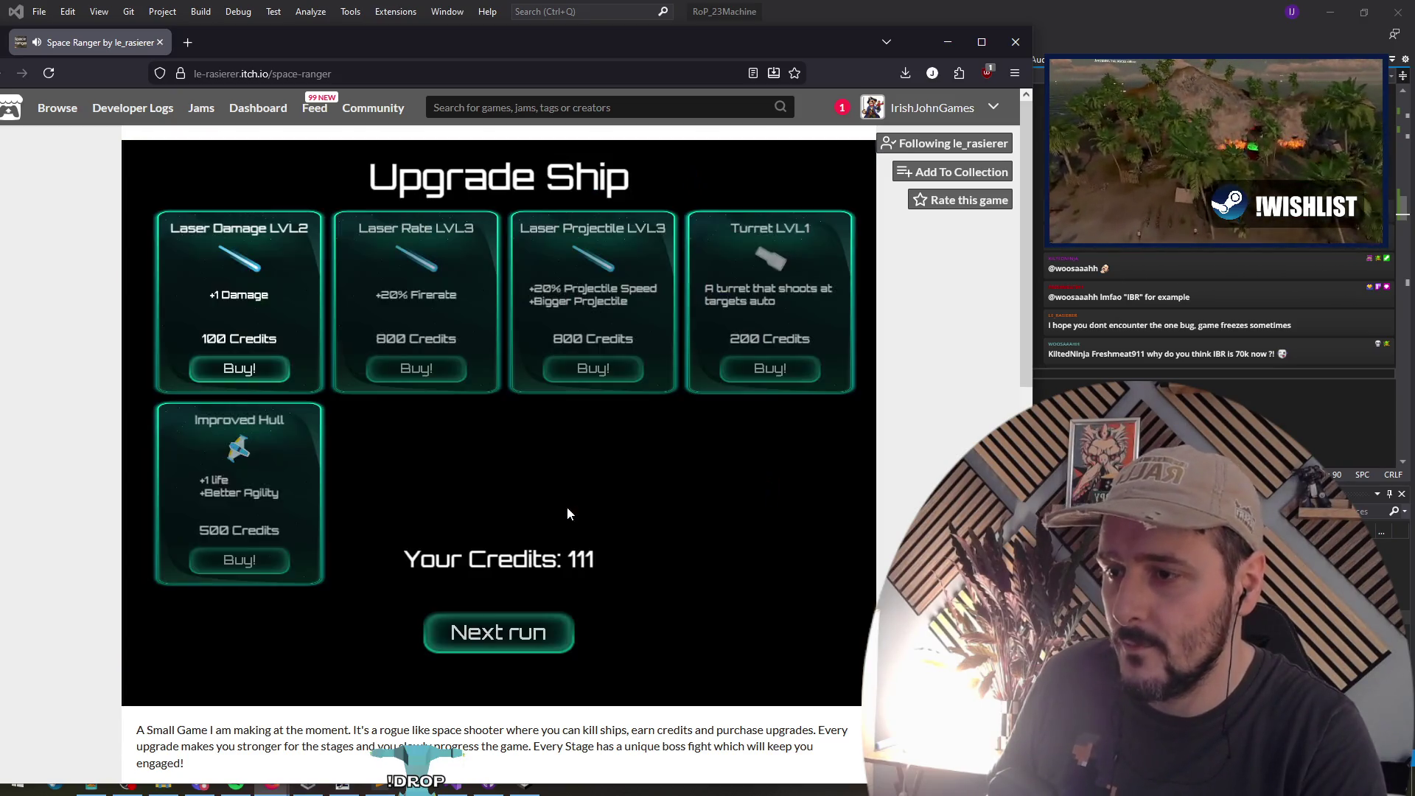
Step: Buy the Laser Damage upgrade, leaving 11 credits, start the next run, and switch to Visual Studio
{"action": "left_click", "coordinate": [252, 372]}
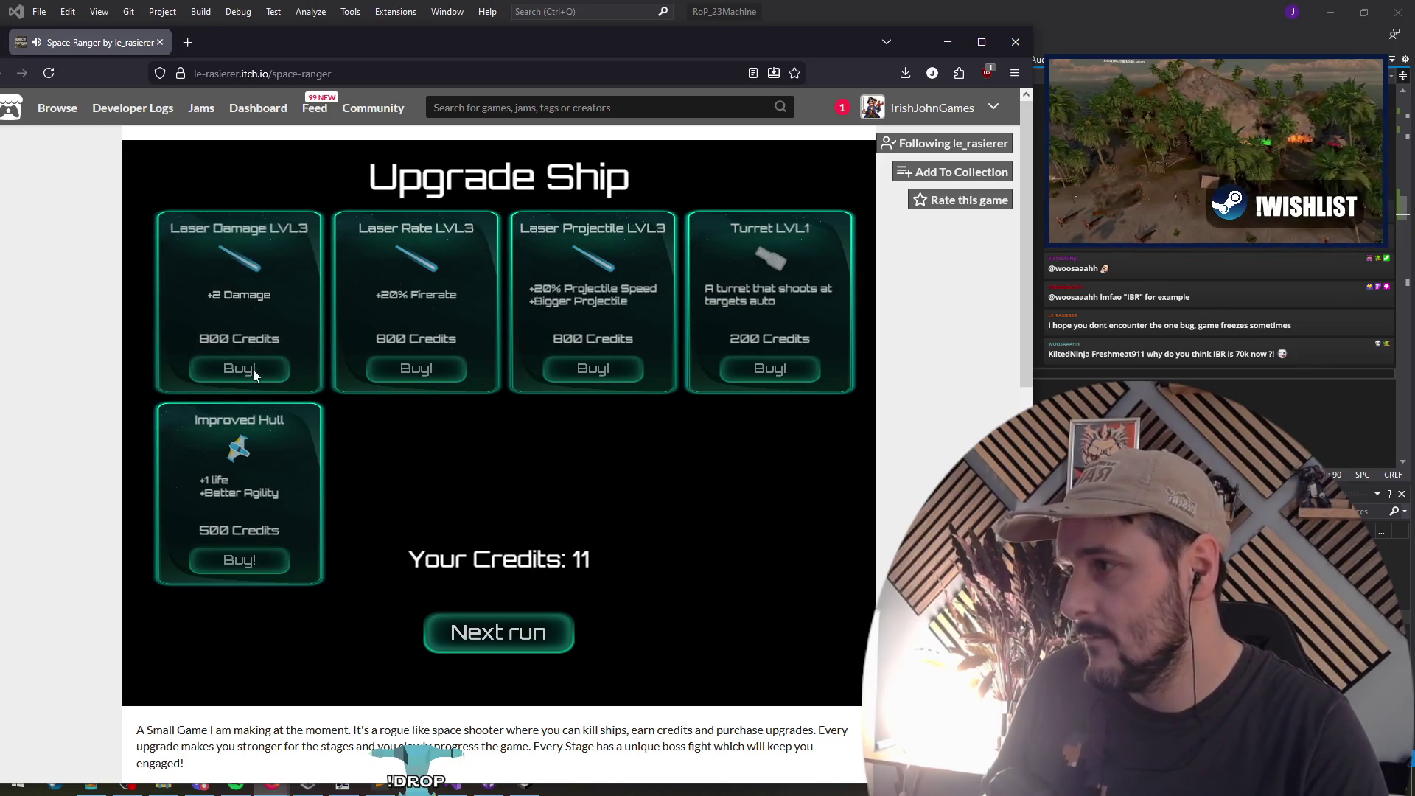
{"action": "left_click", "coordinate": [532, 634]}
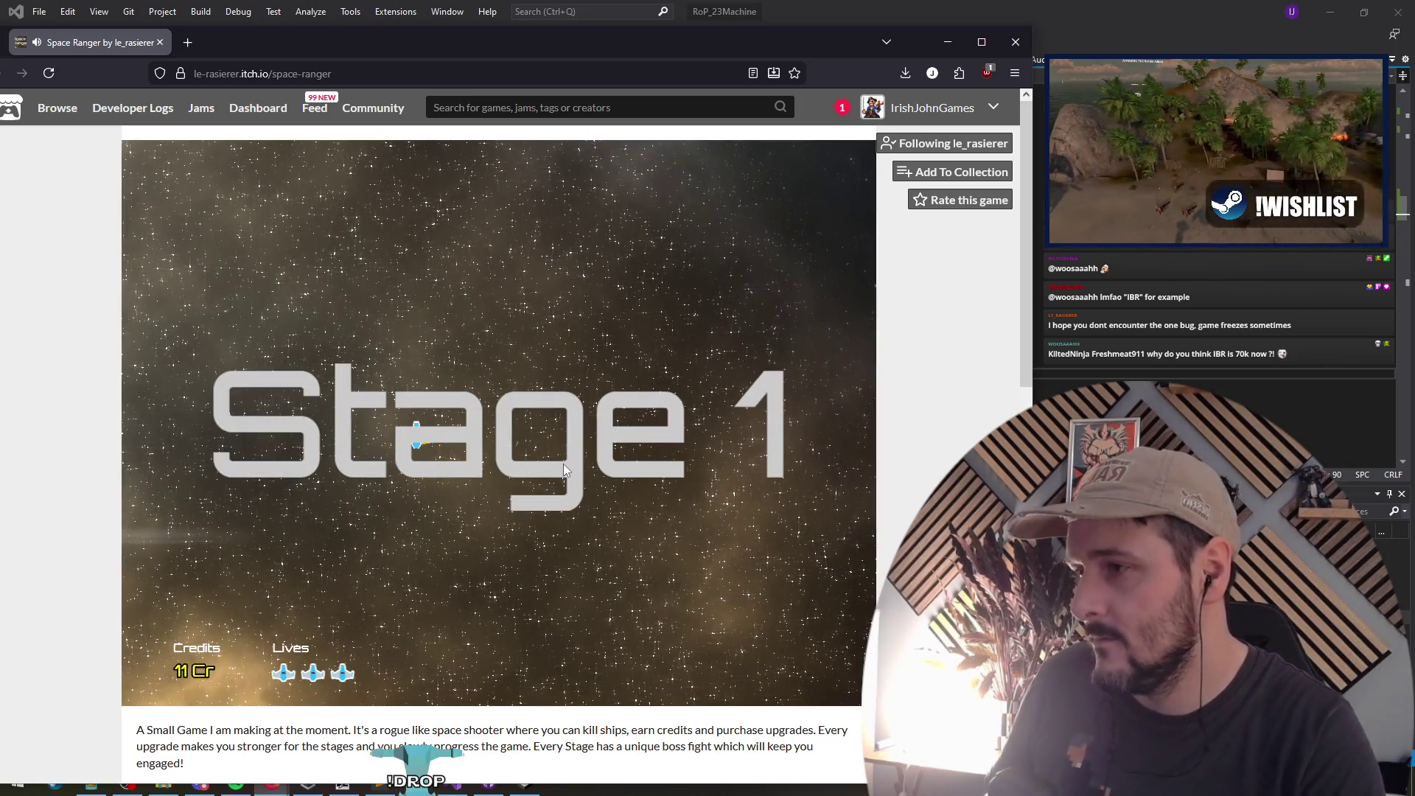
{"action": "key", "text": "Down"}
{"action": "key", "text": "Right"}
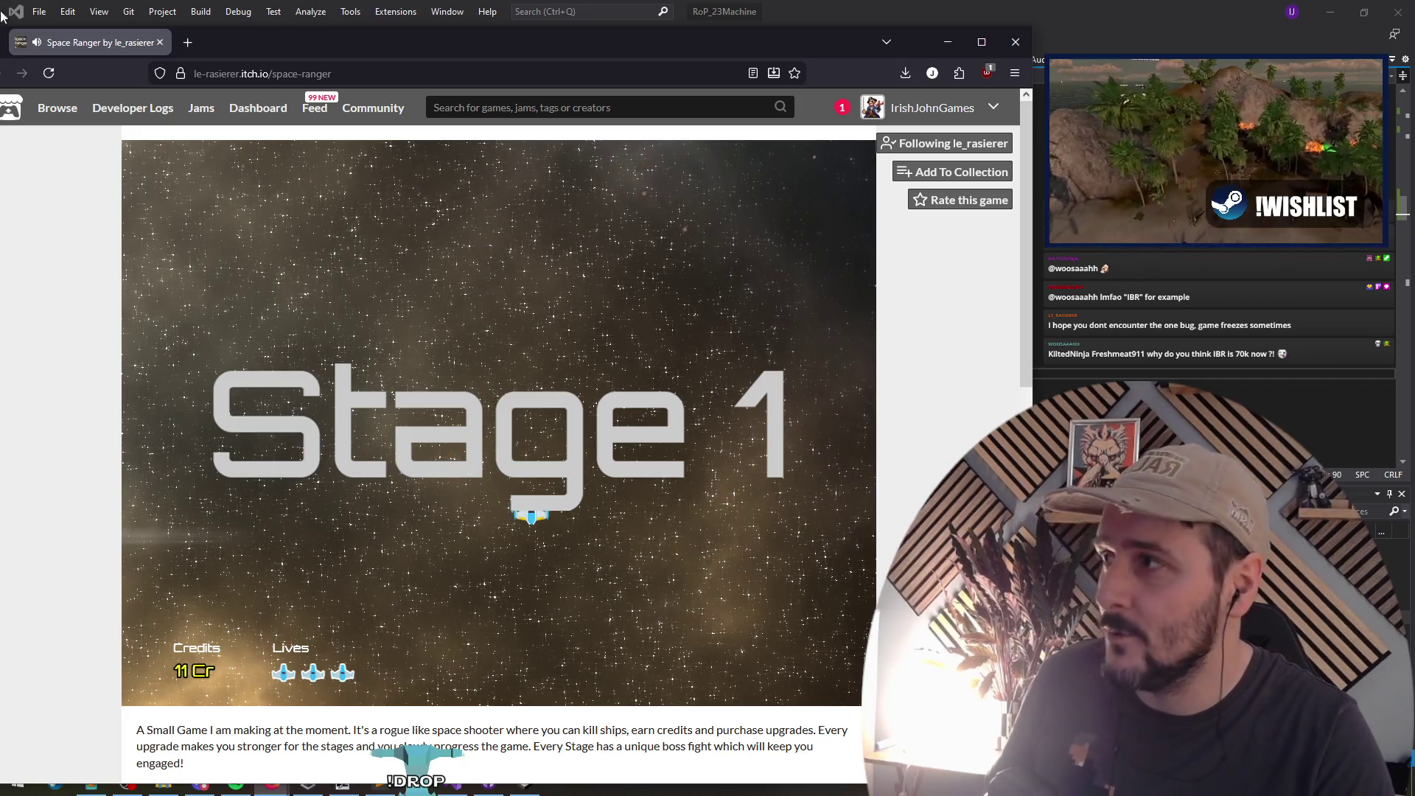
{"action": "key", "text": "alt+Tab"}
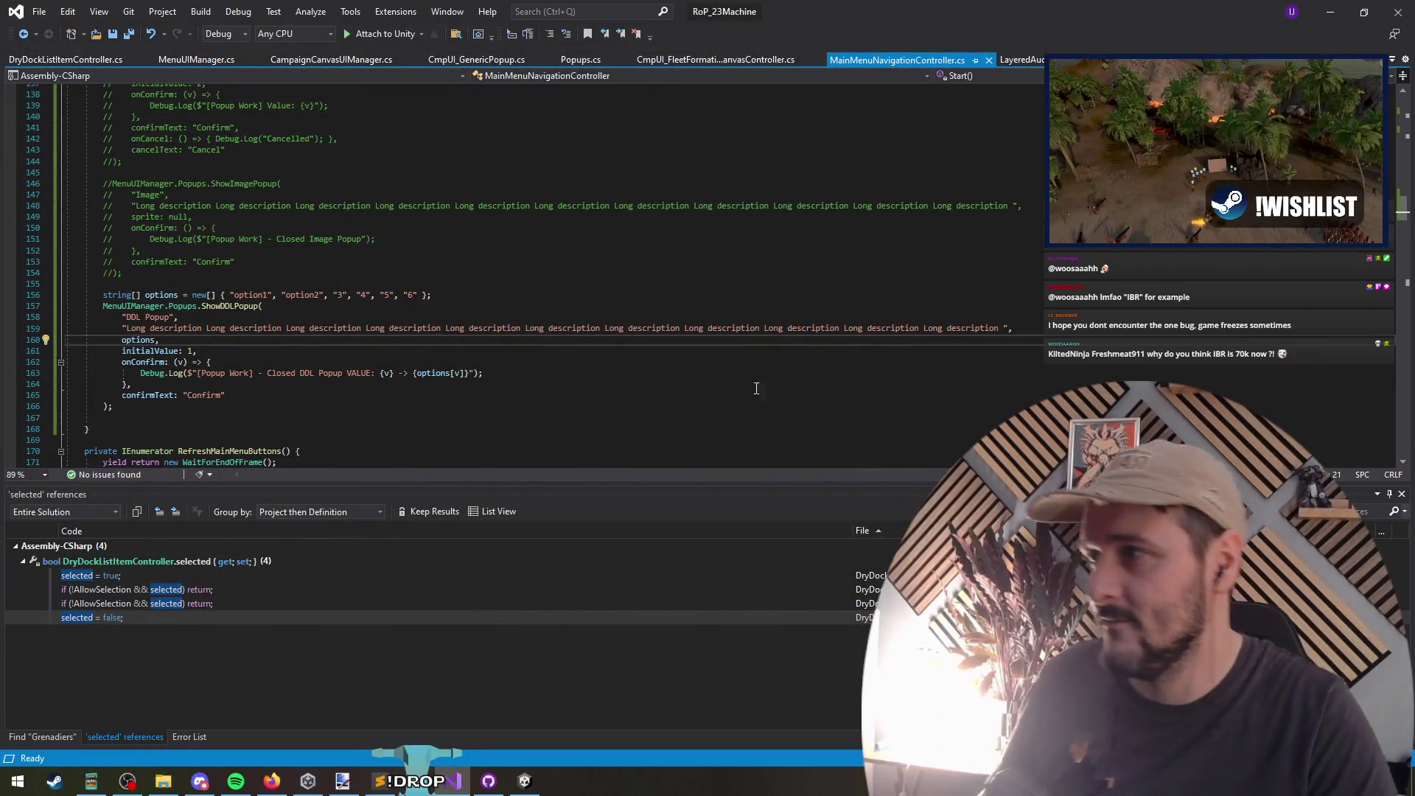
Step: Save all scripts in Visual Studio and minimise it to reveal the Unity editor
{"action": "left_click", "coordinate": [134, 37]}
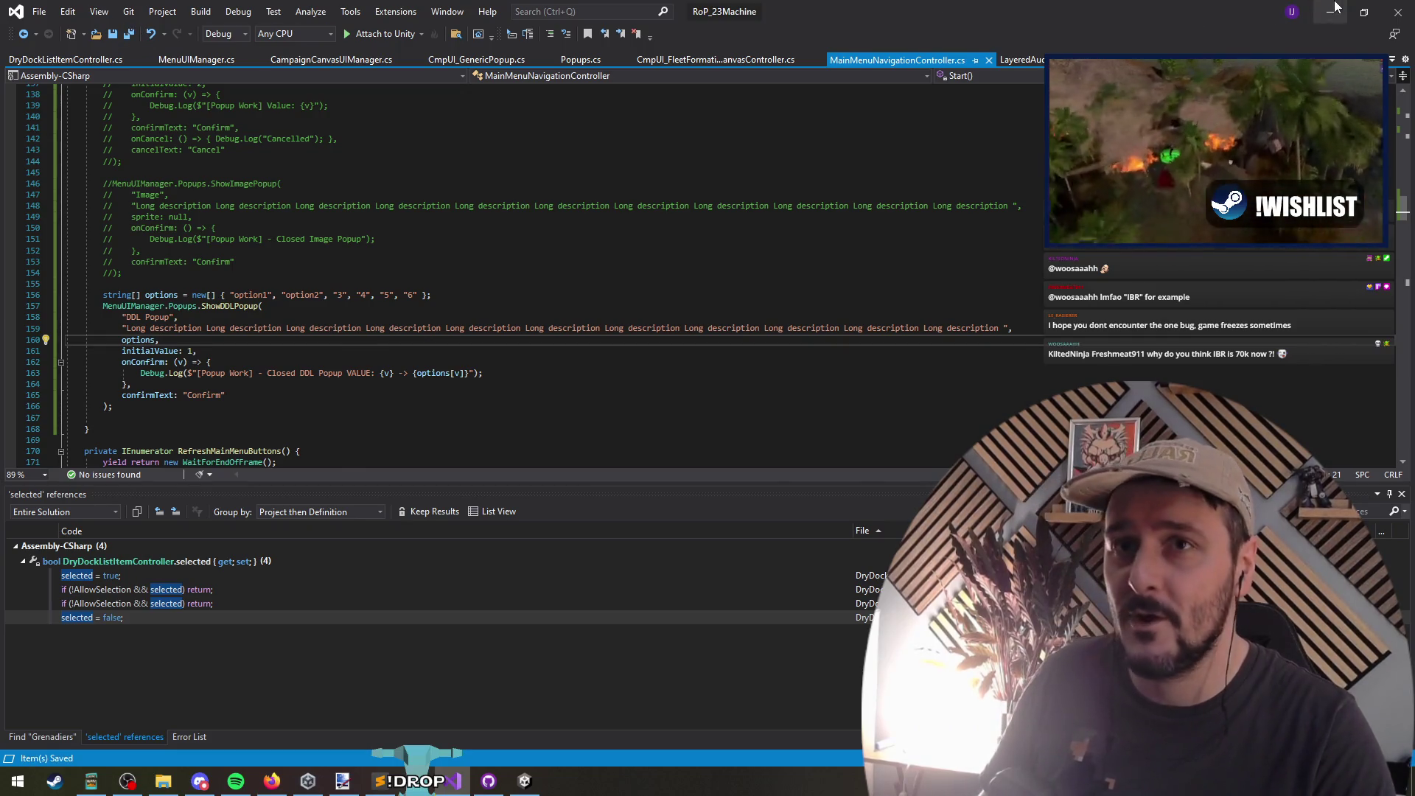
{"action": "left_click", "coordinate": [1334, 10]}
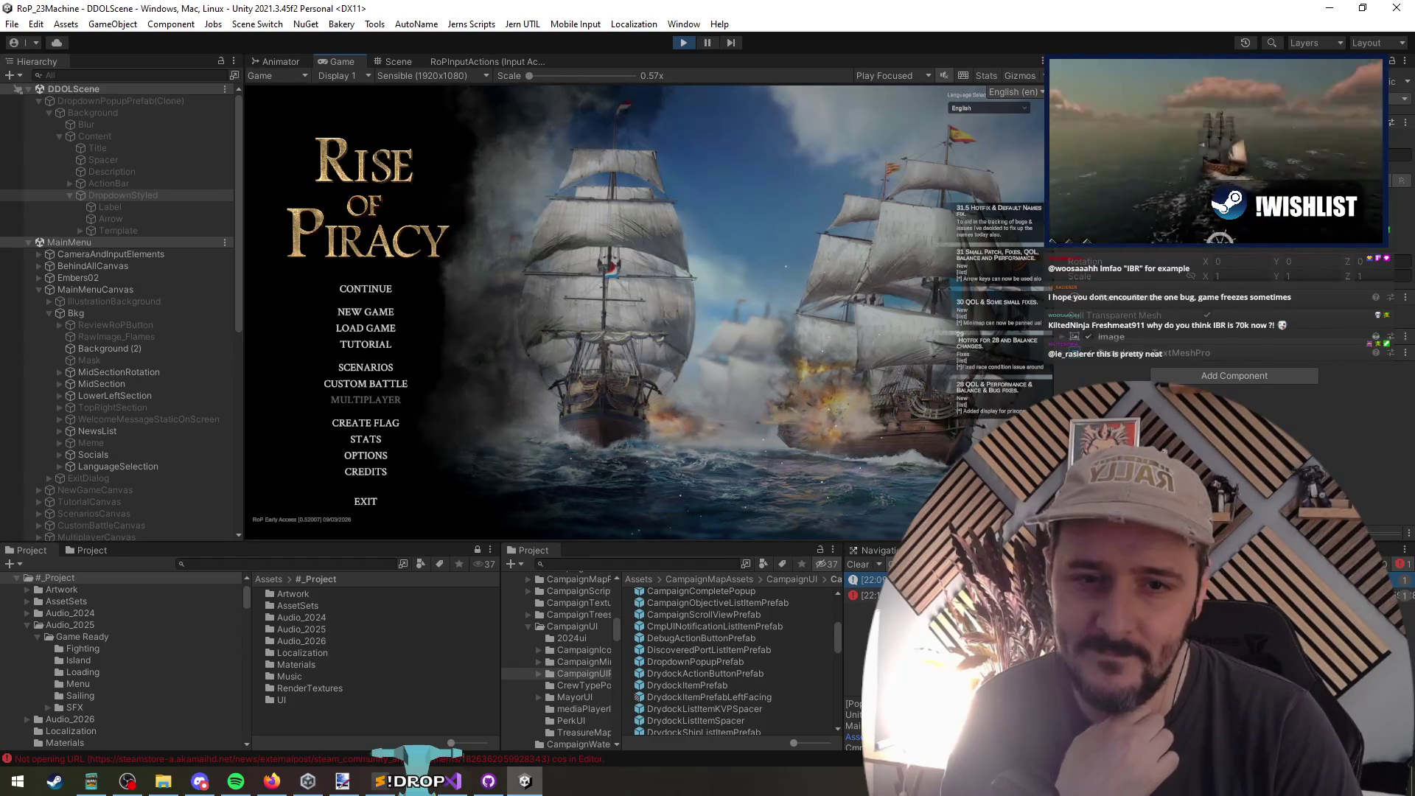
Step: Bring Unity forward to check the Rise of Piracy main menu, then return to MainMenuNavigationController.cs
{"action": "key", "text": "alt+Tab"}
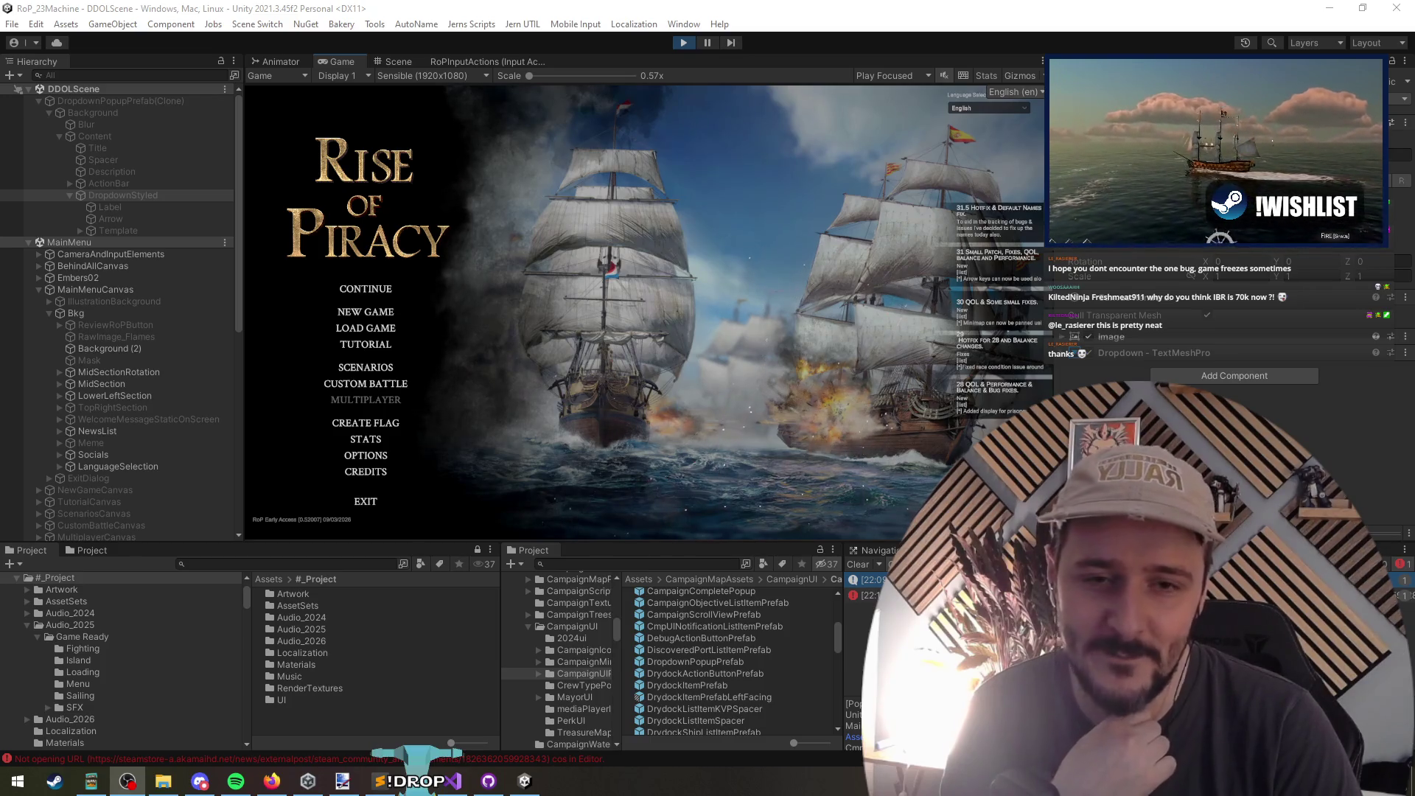
{"action": "left_click", "coordinate": [558, 274]}
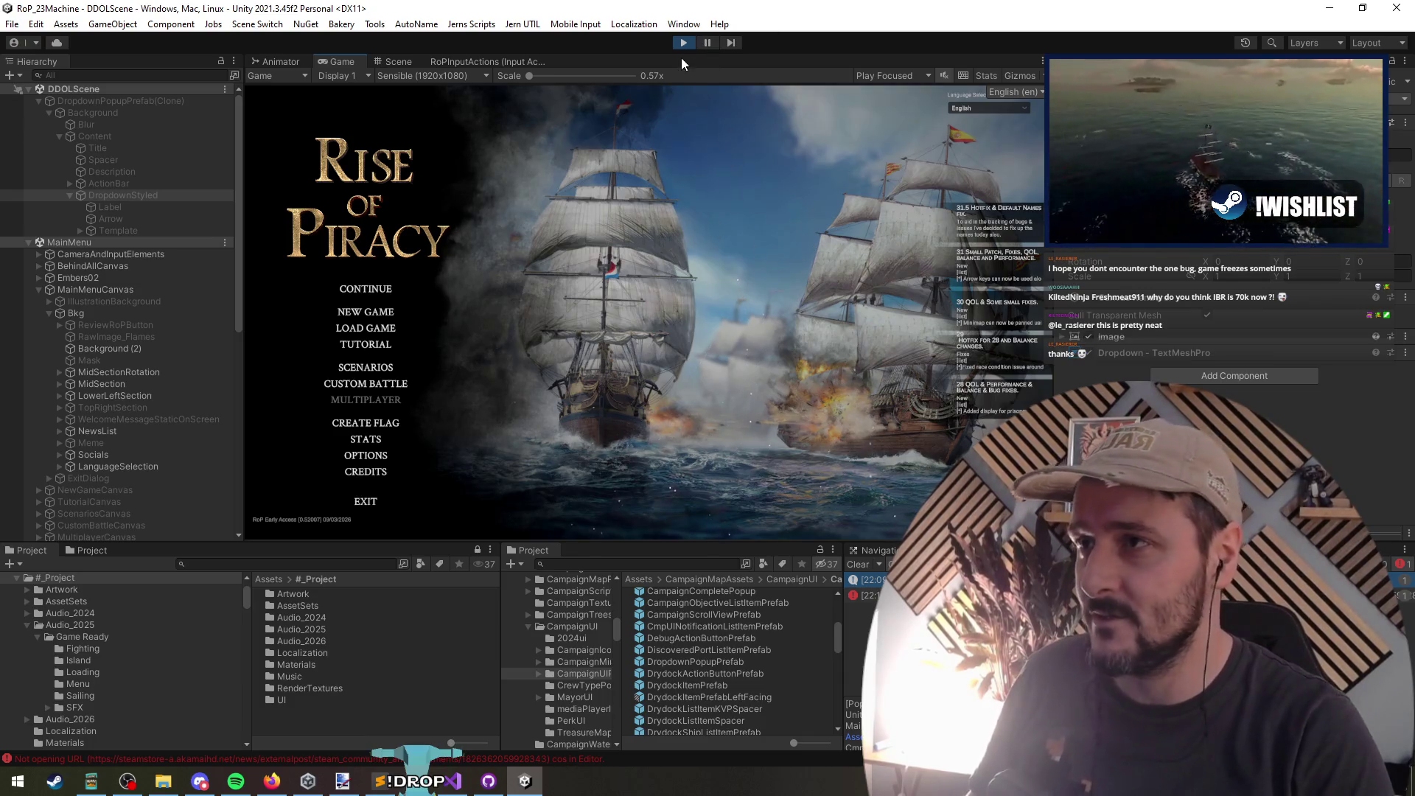
{"action": "left_click", "coordinate": [451, 781]}
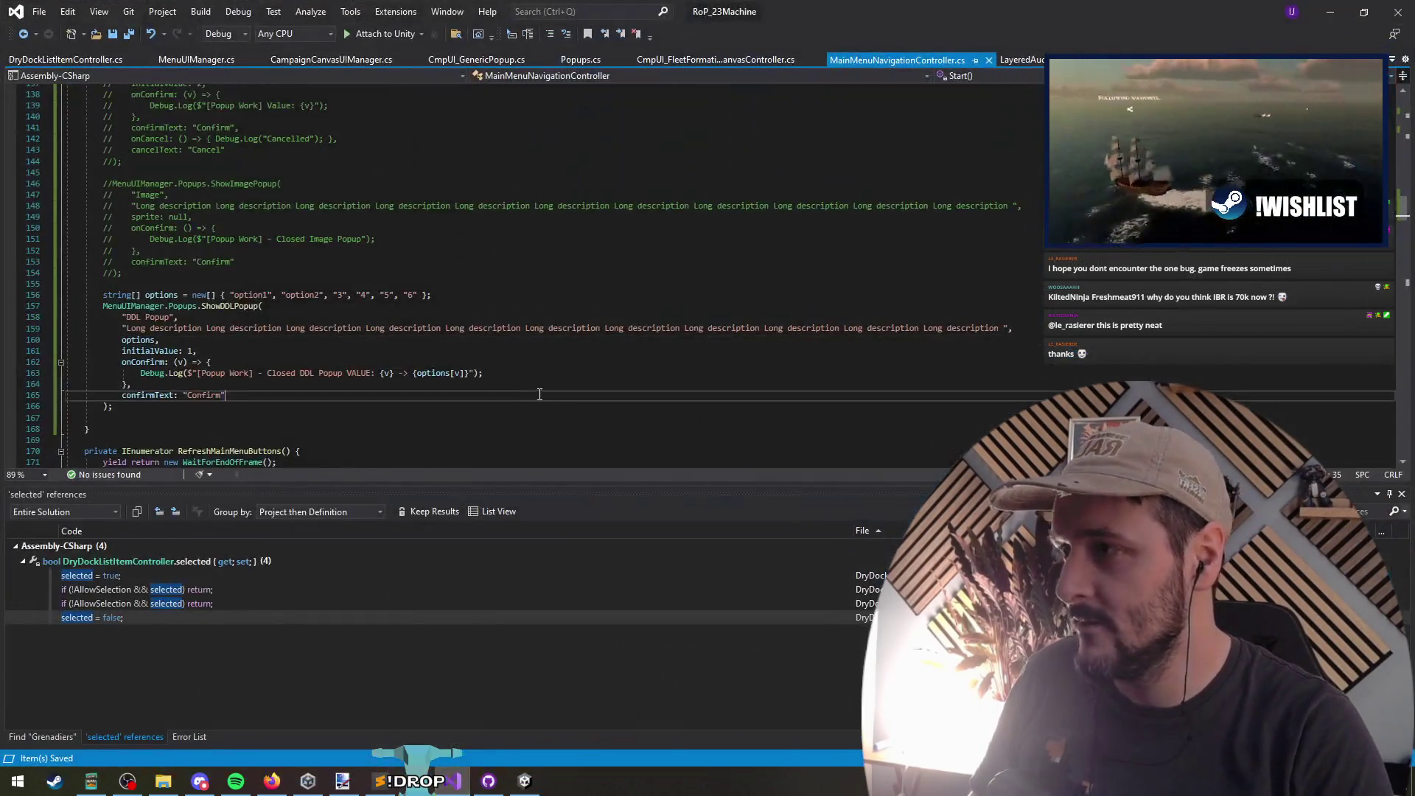
Step: Delete the blank line 167 after the ShowDDLPopup test block and save the script
{"action": "mouse_move", "coordinate": [74, 294]}
{"action": "left_mouse_down"}
{"action": "mouse_move", "coordinate": [219, 296]}
{"action": "mouse_move", "coordinate": [230, 418]}
{"action": "left_mouse_up"}
{"action": "left_click", "coordinate": [236, 418]}
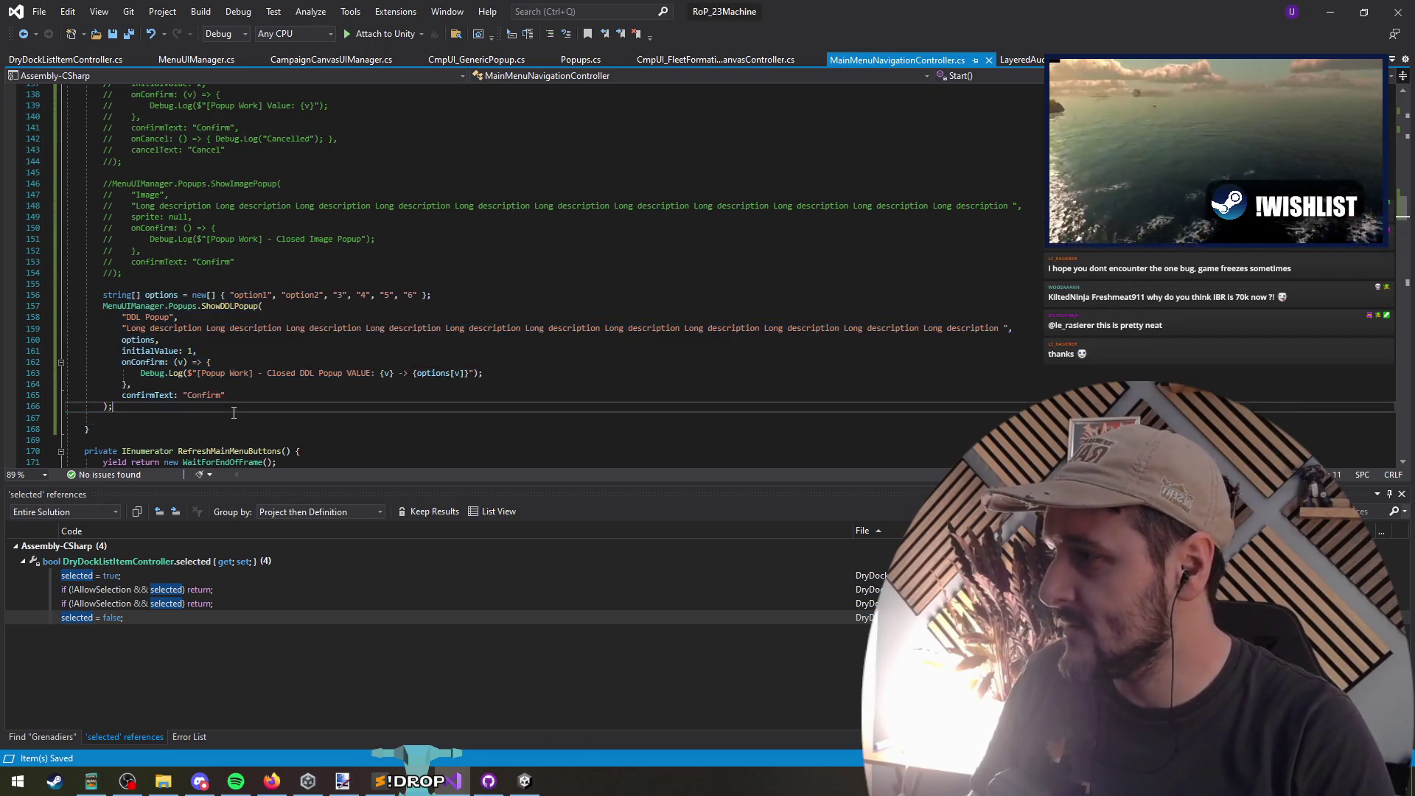
{"action": "key", "text": "Delete"}
{"action": "key", "text": "ctrl+s"}
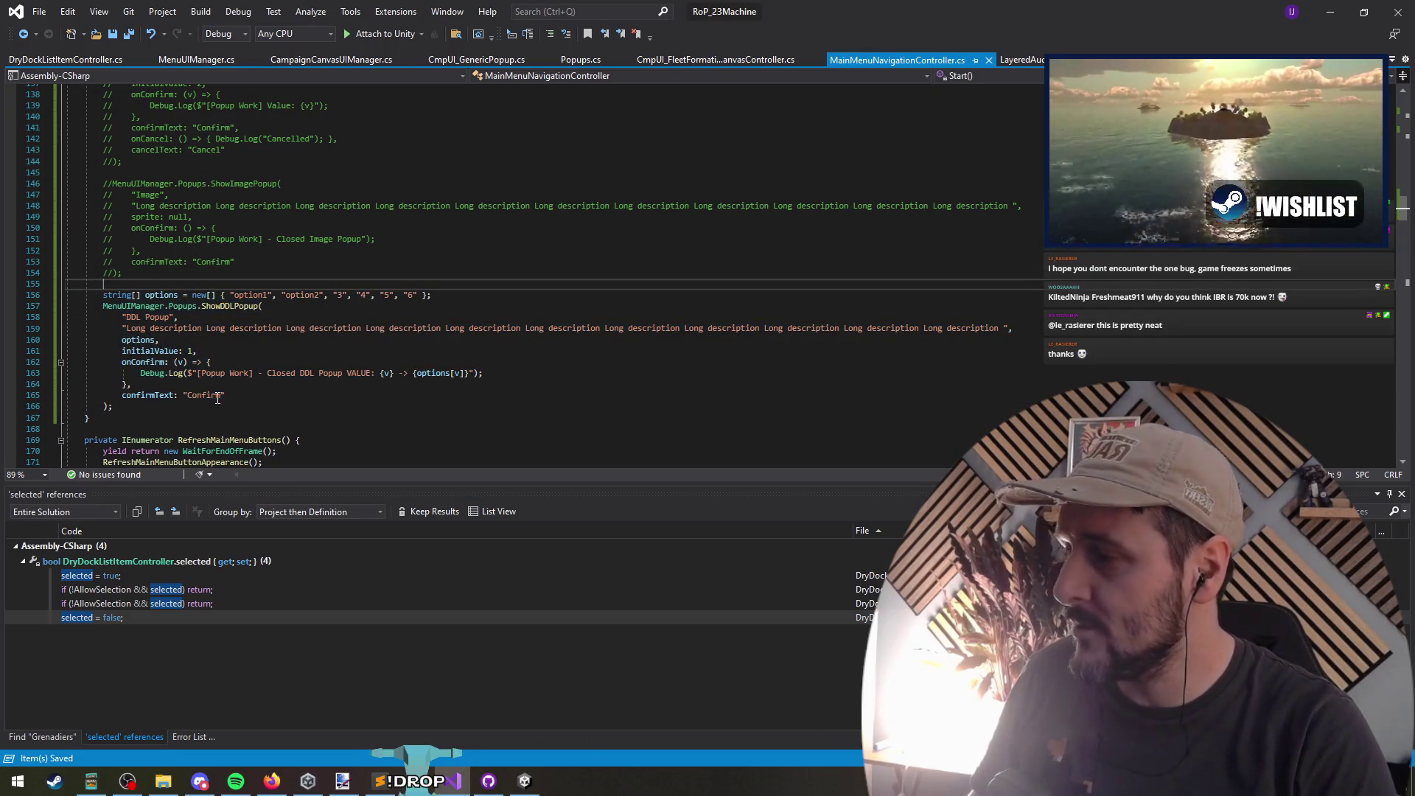
Step: Select and review the ShowDDLPopup test block and the lines just above it
{"action": "left_click", "coordinate": [245, 406]}
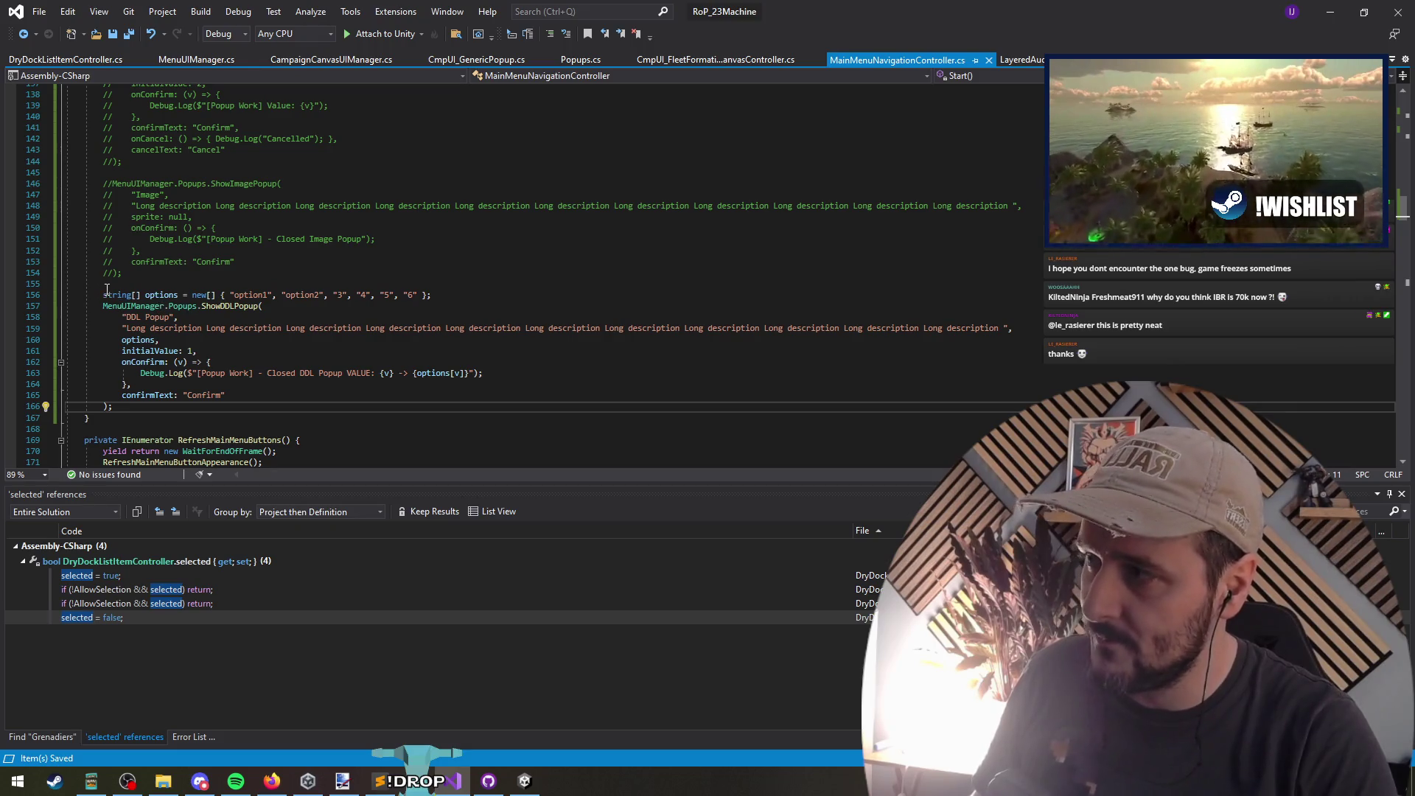
{"action": "left_click", "coordinate": [104, 294], "text": "shift"}
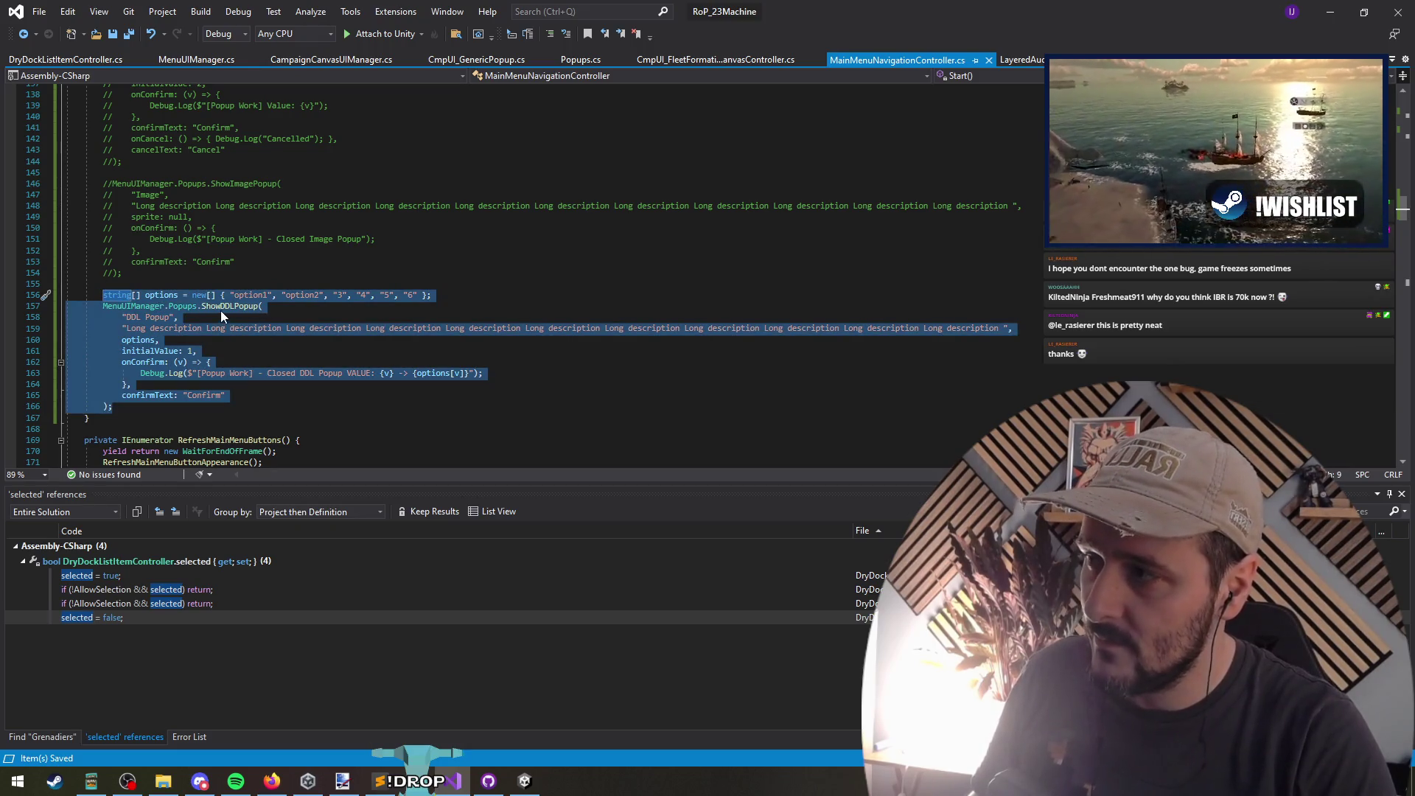
{"action": "mouse_move", "coordinate": [219, 311]}
{"action": "mouse_move", "coordinate": [383, 273]}
{"action": "left_mouse_down"}
{"action": "mouse_move", "coordinate": [385, 405]}
{"action": "mouse_move", "coordinate": [185, 314]}
{"action": "mouse_move", "coordinate": [2, 286]}
{"action": "left_mouse_up"}
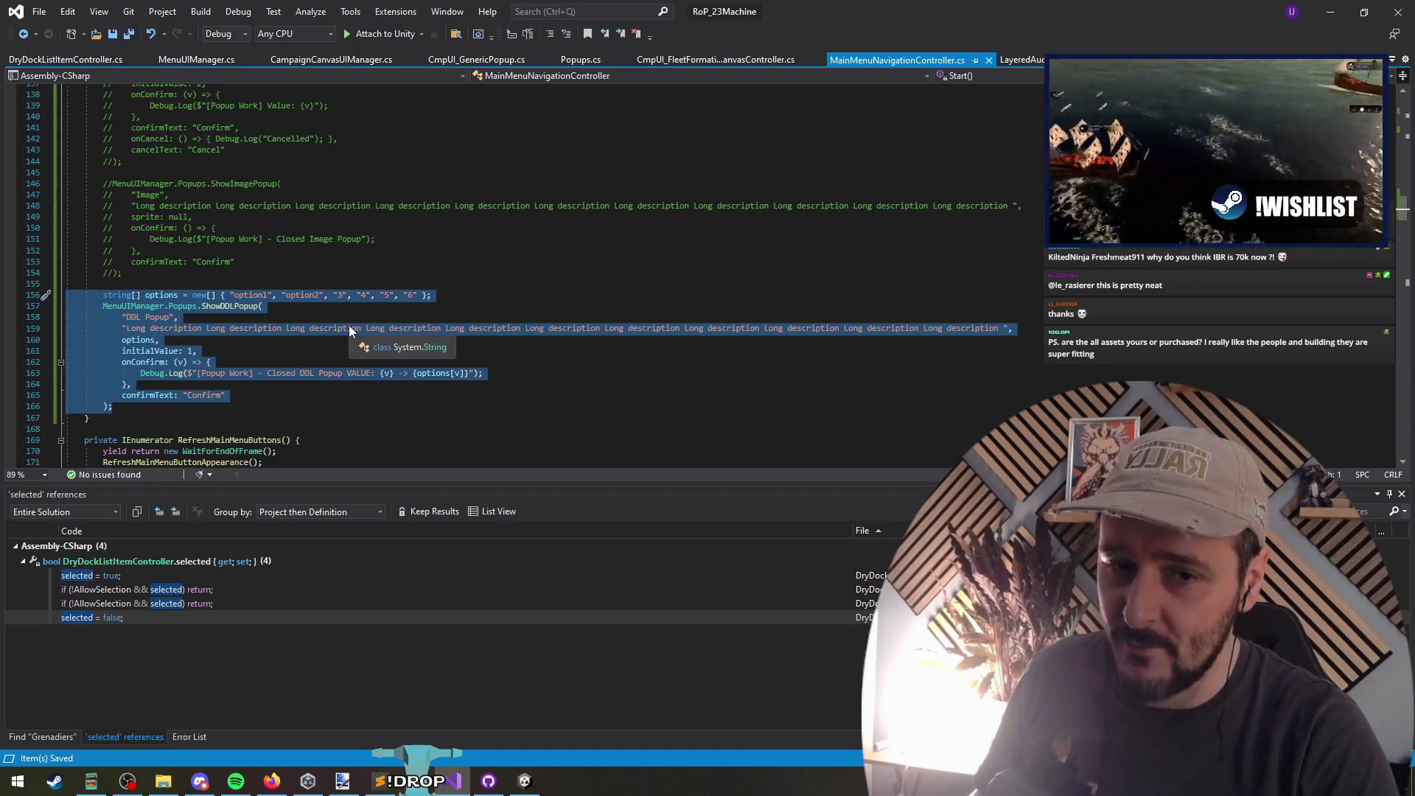
{"action": "left_click", "coordinate": [257, 299]}
{"action": "scroll", "coordinate": [258, 298], "scroll_direction": "up", "scroll_amount": 3}
{"action": "mouse_move", "coordinate": [104, 273]}
{"action": "left_mouse_down"}
{"action": "mouse_move", "coordinate": [235, 309]}
{"action": "mouse_move", "coordinate": [123, 373]}
{"action": "mouse_move", "coordinate": [66, 309]}
{"action": "mouse_move", "coordinate": [2, 295]}
{"action": "left_mouse_up"}
{"action": "scroll", "coordinate": [147, 295], "scroll_direction": "up", "scroll_amount": 3}
{"action": "scroll", "coordinate": [148, 294], "scroll_direction": "down", "scroll_amount": 1}
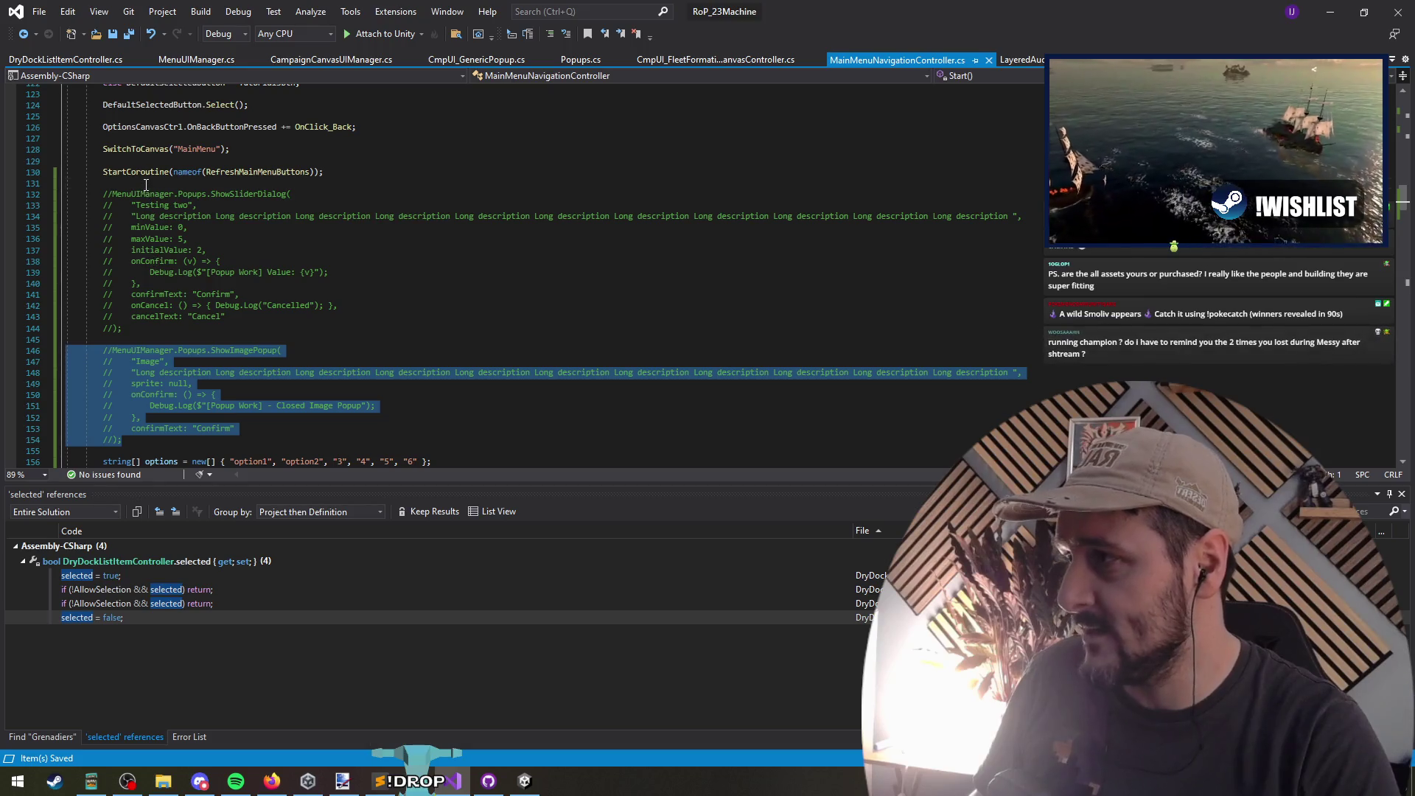
Step: Select and review the commented-out ShowSliderDialog and ShowImagePopup test blocks
{"action": "left_click_drag", "start_coordinate": [105, 183], "coordinate": [154, 327]}
{"action": "left_click", "coordinate": [159, 344]}
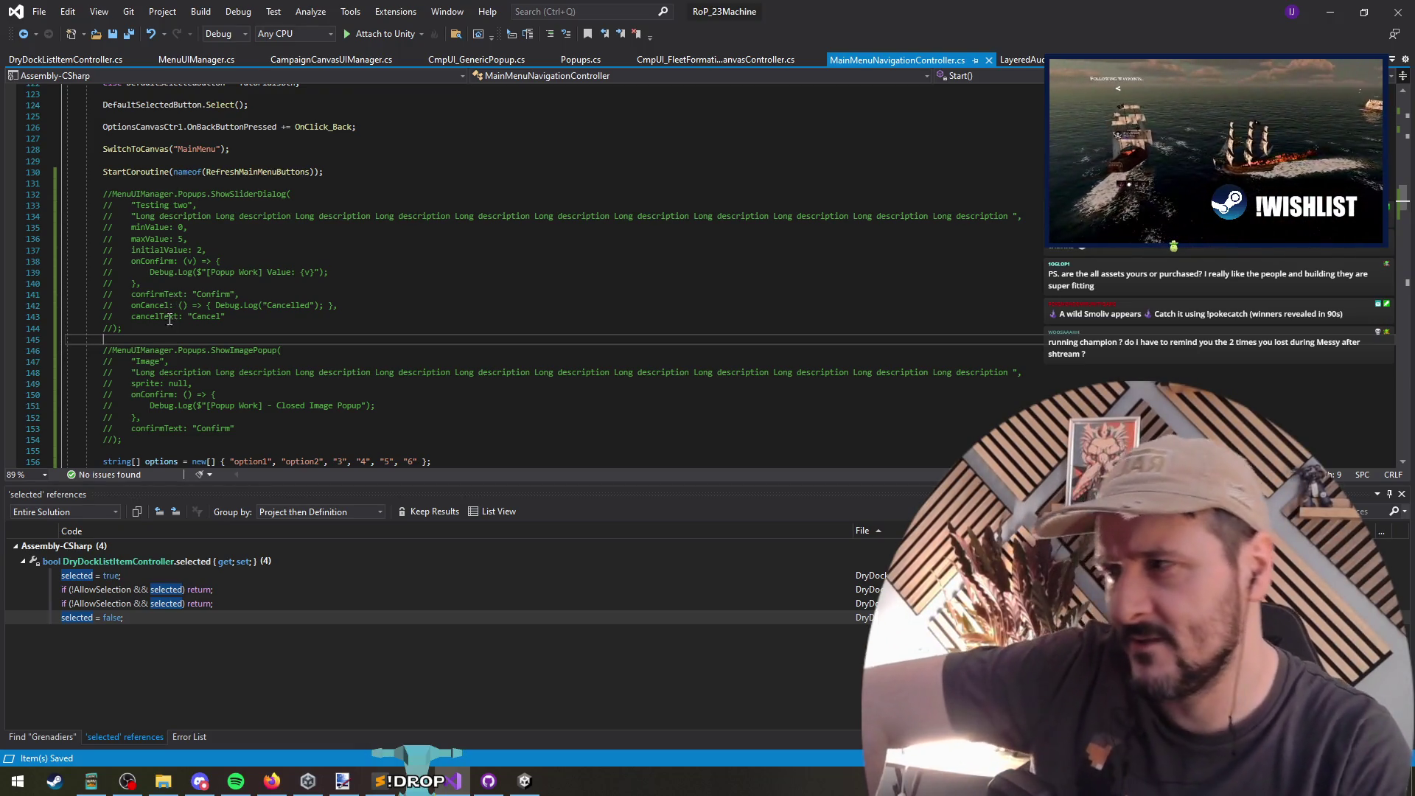
{"action": "mouse_move", "coordinate": [106, 350]}
{"action": "left_mouse_down"}
{"action": "mouse_move", "coordinate": [74, 196]}
{"action": "mouse_move", "coordinate": [2, 146]}
{"action": "mouse_move", "coordinate": [12, 189]}
{"action": "mouse_move", "coordinate": [13, 170]}
{"action": "left_mouse_up"}
{"action": "mouse_move", "coordinate": [311, 355]}
{"action": "left_mouse_down"}
{"action": "mouse_move", "coordinate": [29, 225]}
{"action": "mouse_move", "coordinate": [2, 170]}
{"action": "left_mouse_up"}
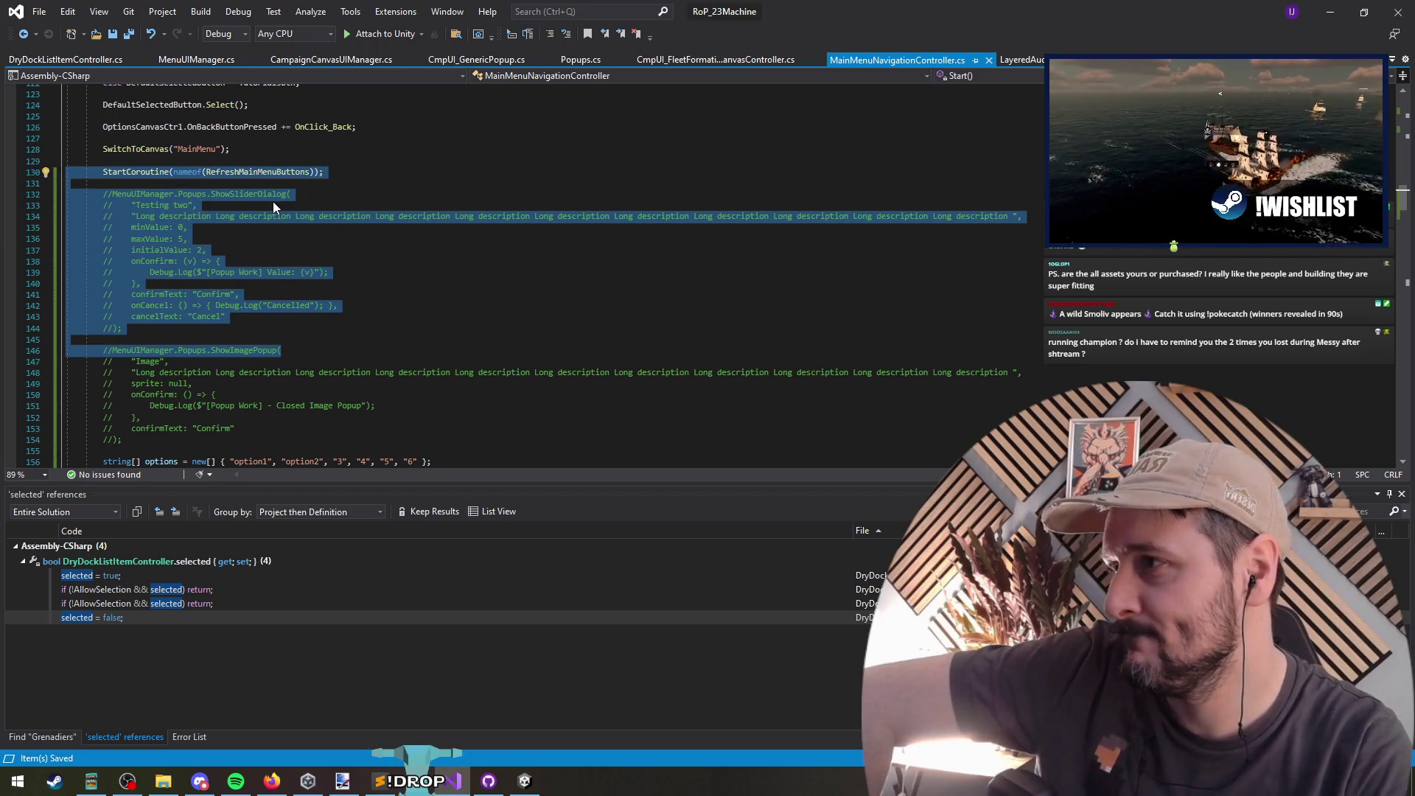
{"action": "mouse_move", "coordinate": [235, 149]}
{"action": "left_mouse_down"}
{"action": "mouse_move", "coordinate": [66, 243]}
{"action": "mouse_move", "coordinate": [78, 366]}
{"action": "left_mouse_up"}
{"action": "left_click_drag", "start_coordinate": [291, 363], "coordinate": [307, 353]}
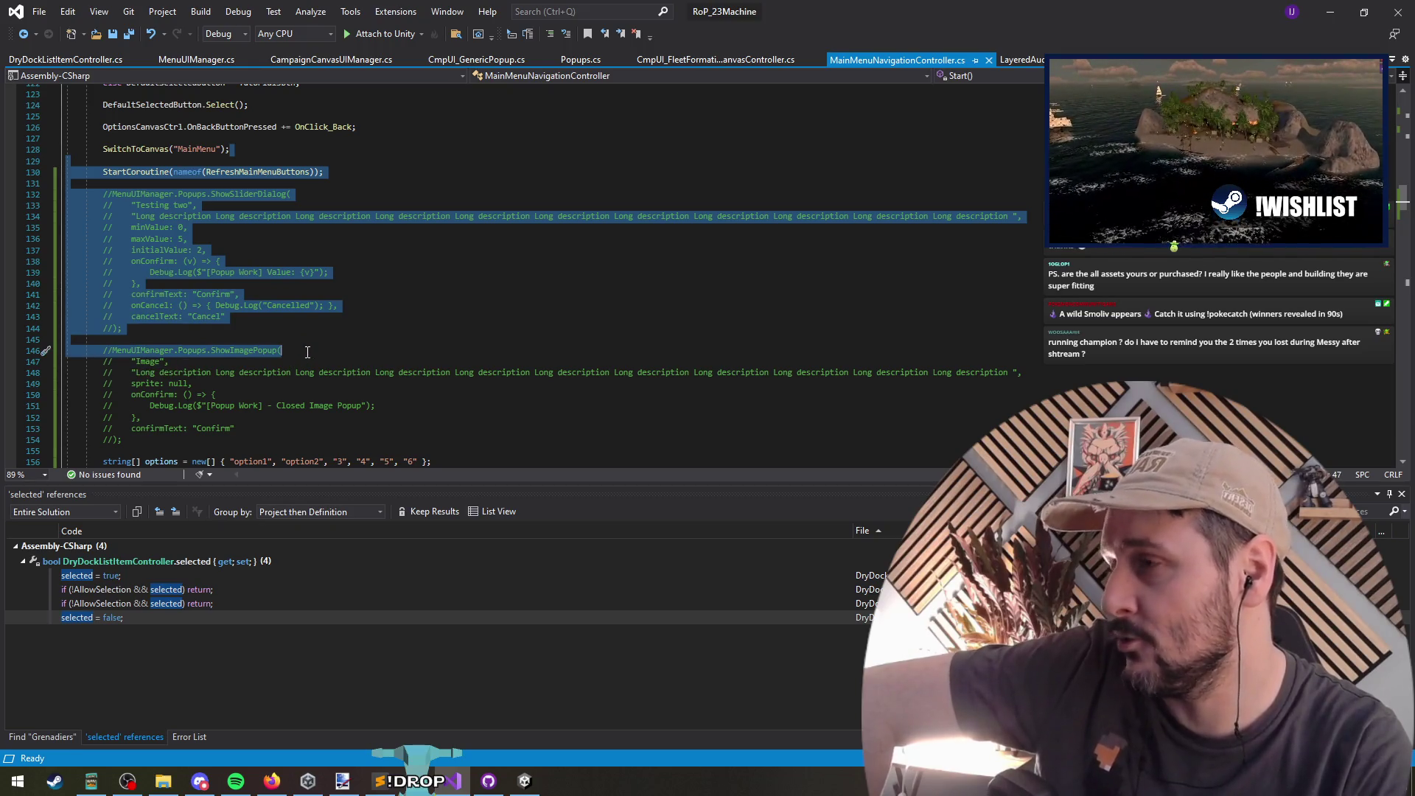
{"action": "left_click", "coordinate": [309, 351]}
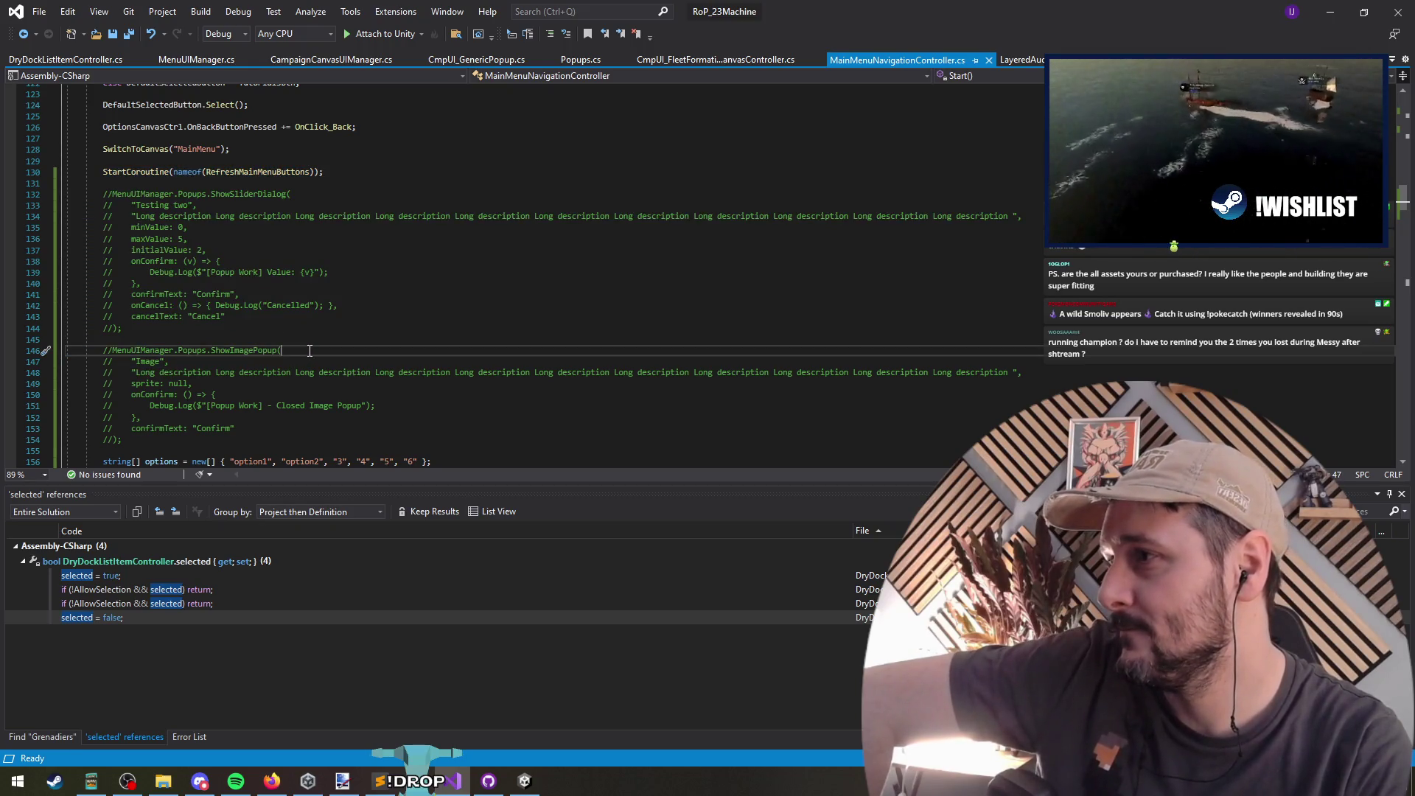
Step: Inspect the ShowSliderDialog call and its maxValue line, then minimise Visual Studio
{"action": "double_click", "coordinate": [225, 194]}
{"action": "left_click", "coordinate": [373, 229]}
{"action": "left_click", "coordinate": [341, 245]}
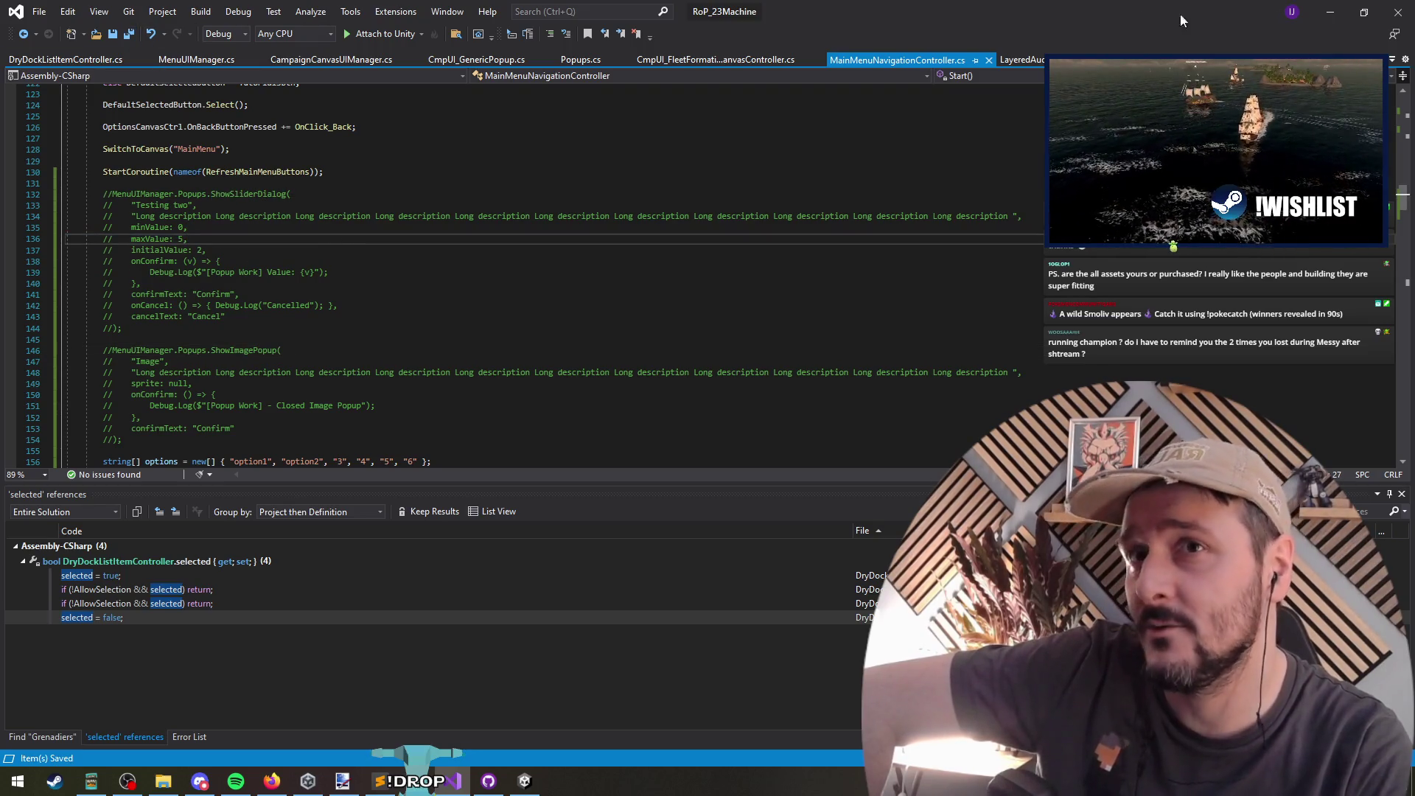
{"action": "left_click", "coordinate": [1329, 11]}
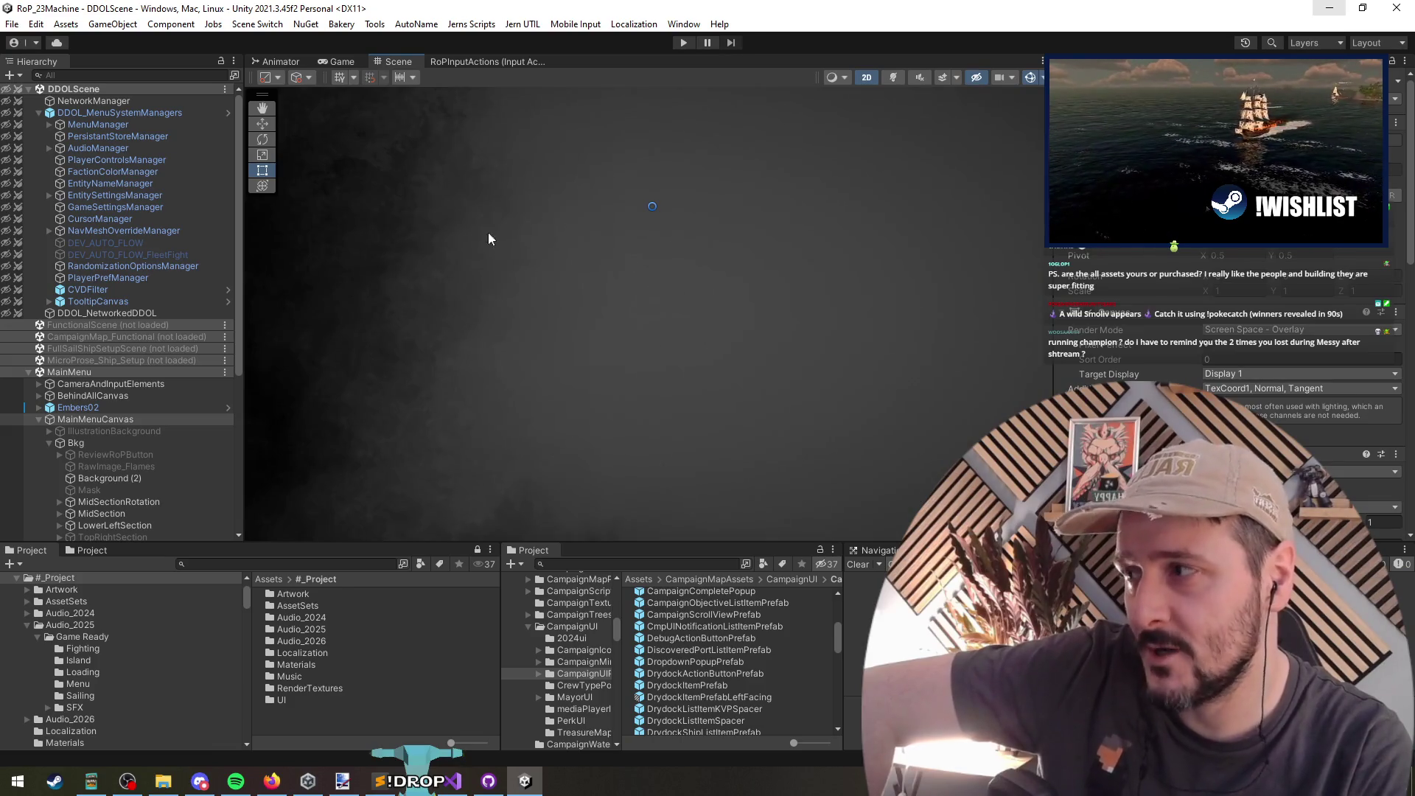
Step: Comment out the ShowDDLPopup test code on lines 156–166
{"action": "scroll", "coordinate": [96, 385], "scroll_direction": "down", "scroll_amount": 7}
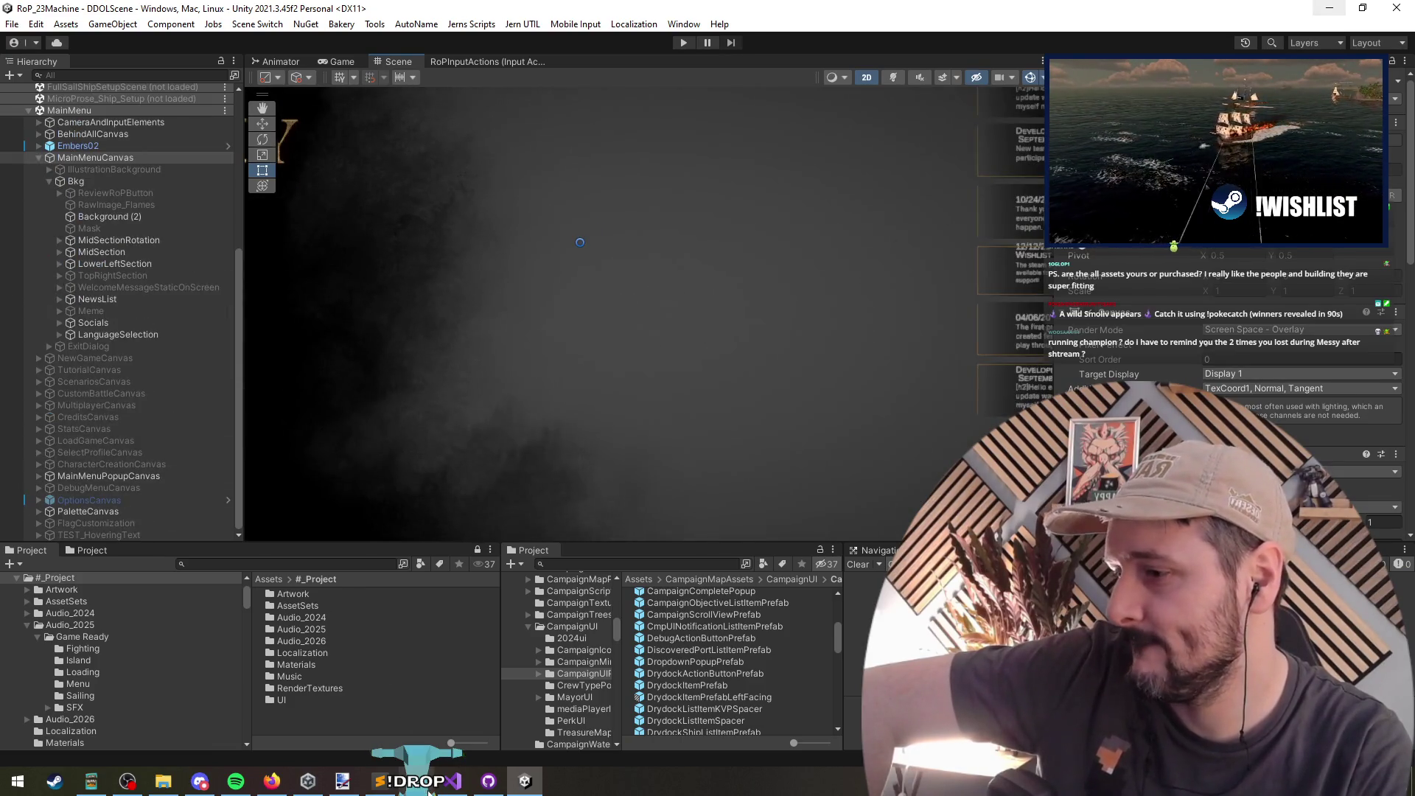
{"action": "left_click", "coordinate": [451, 783]}
{"action": "scroll", "coordinate": [122, 225], "scroll_direction": "down", "scroll_amount": 5}
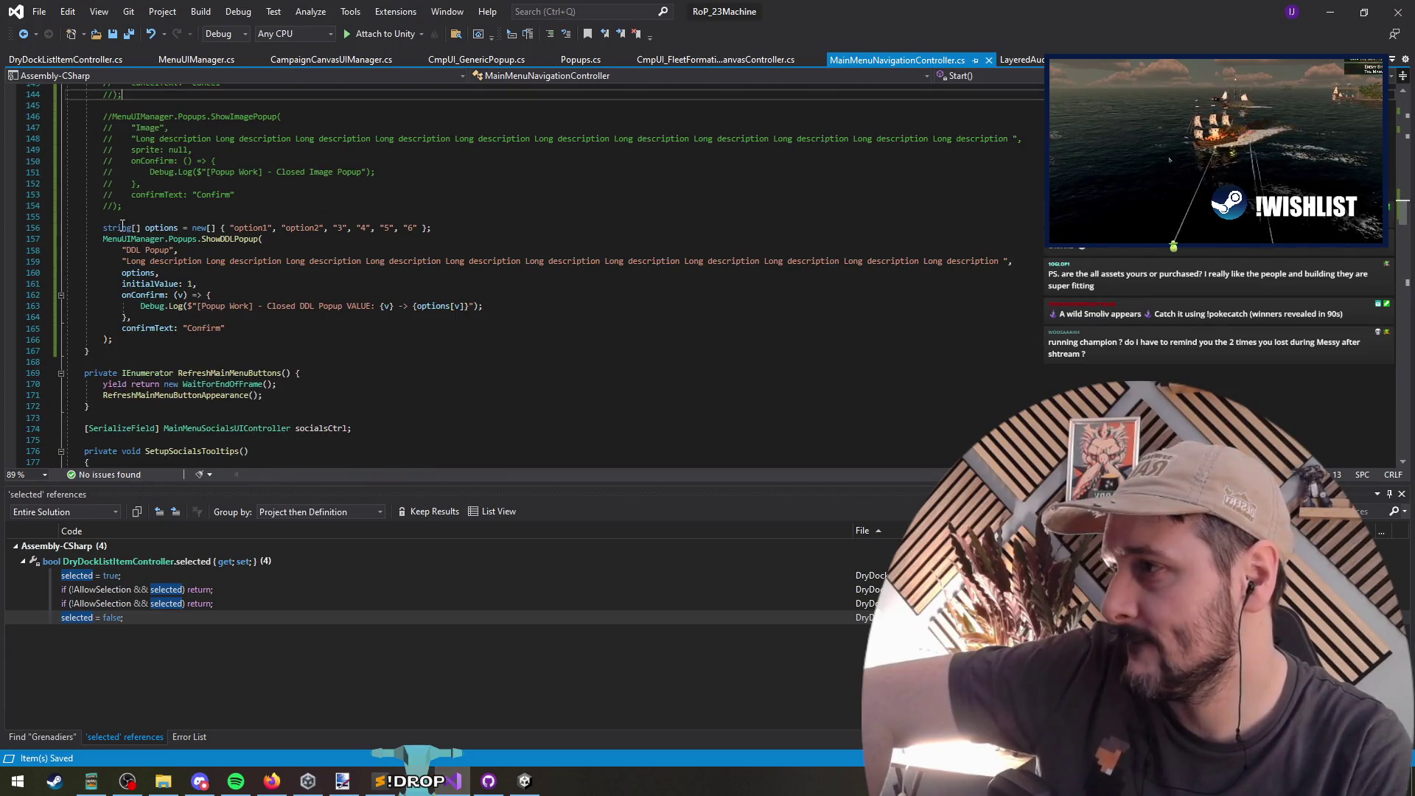
{"action": "left_click_drag", "start_coordinate": [123, 223], "coordinate": [169, 342]}
{"action": "left_click", "coordinate": [537, 35]}
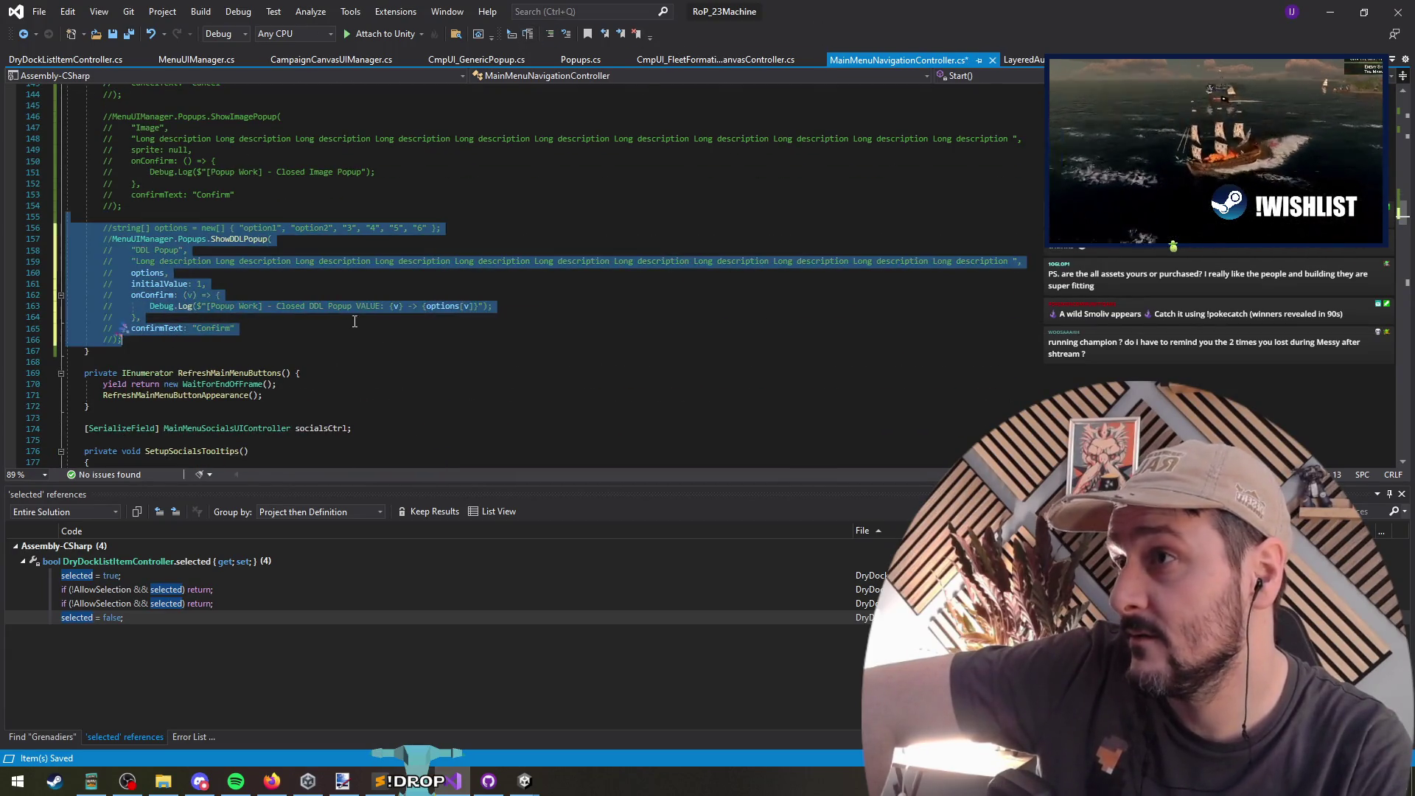
{"action": "left_click", "coordinate": [297, 339]}
Step: Review the edited script, then return to Unity so it reloads the script assemblies
{"action": "scroll", "coordinate": [294, 317], "scroll_direction": "up", "scroll_amount": 5}
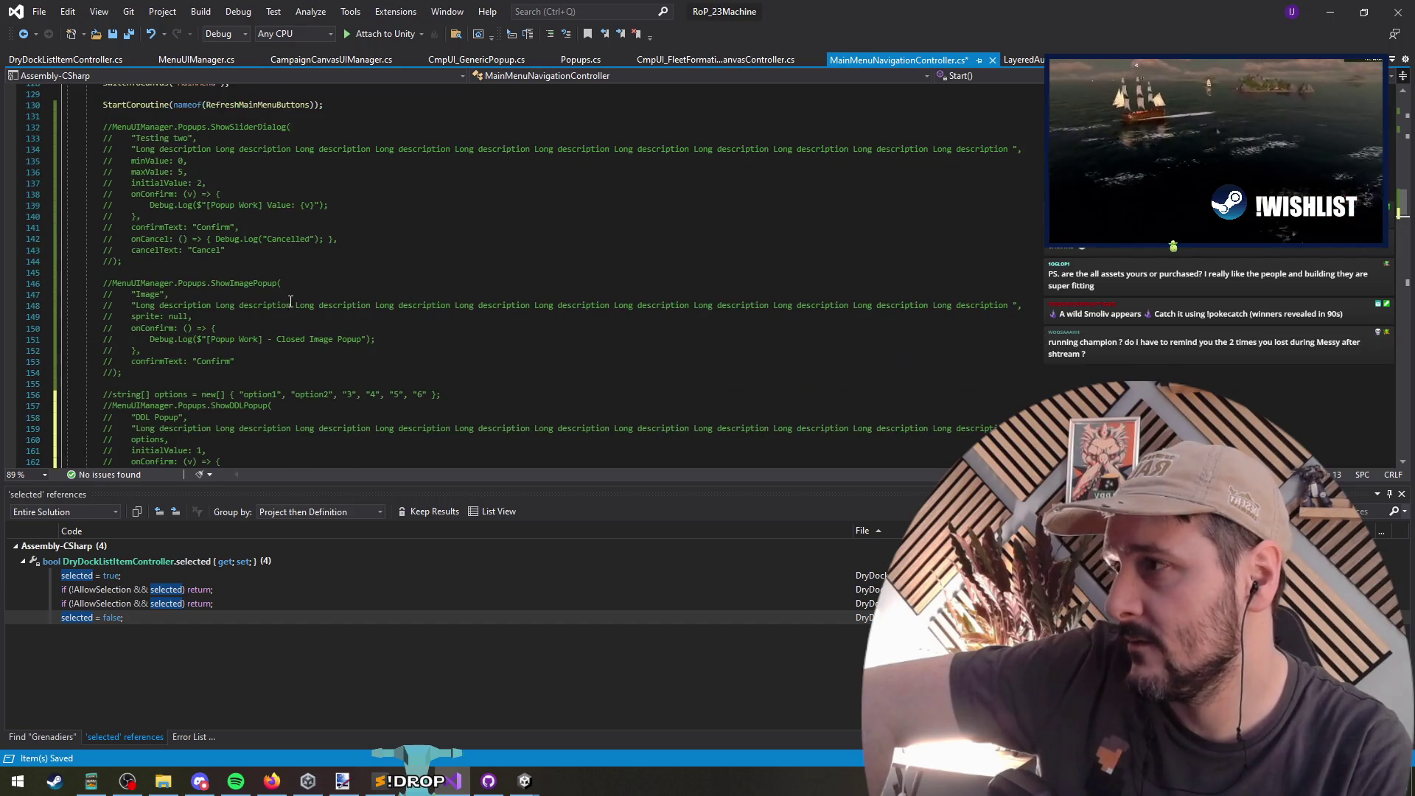
{"action": "left_click", "coordinate": [191, 116]}
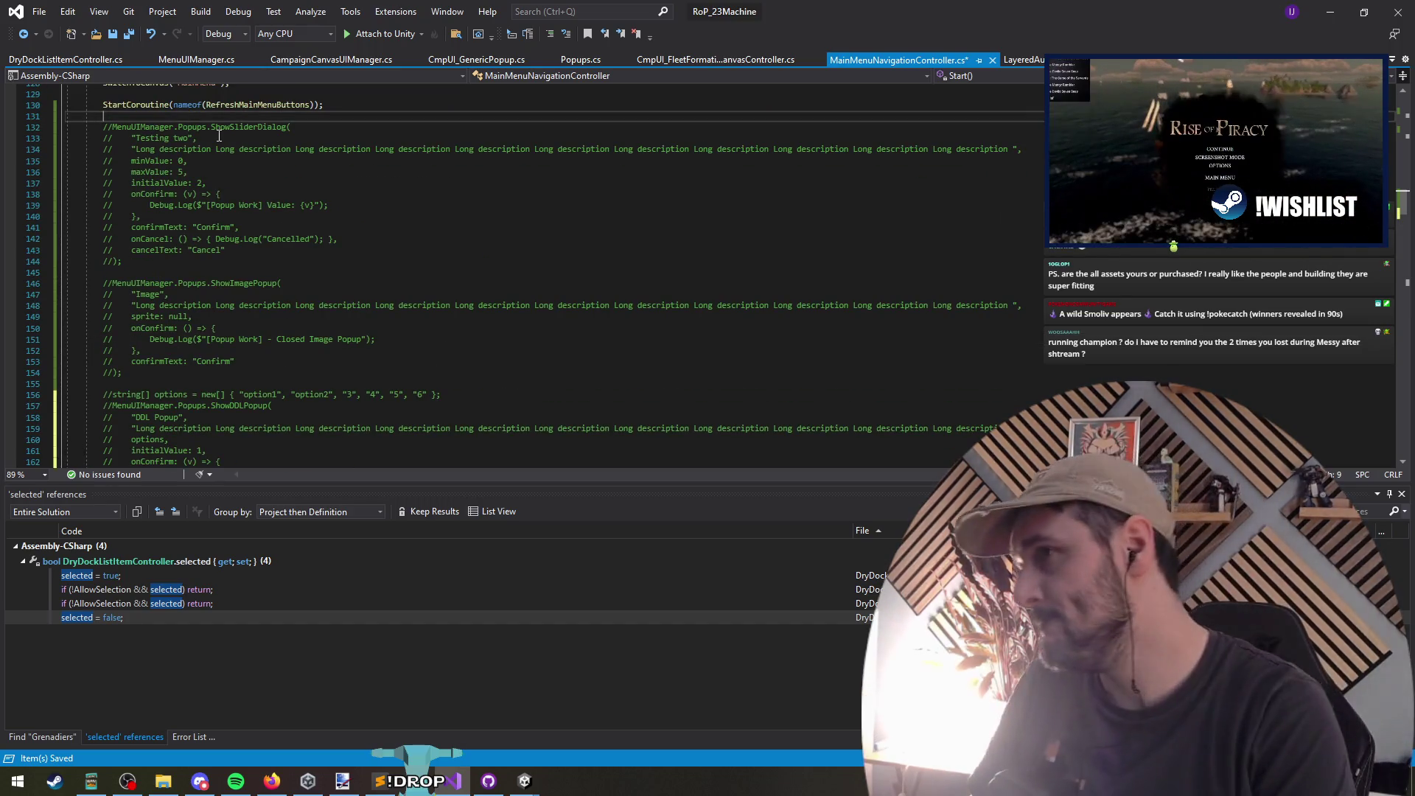
{"action": "scroll", "coordinate": [295, 303], "scroll_direction": "down", "scroll_amount": 4}
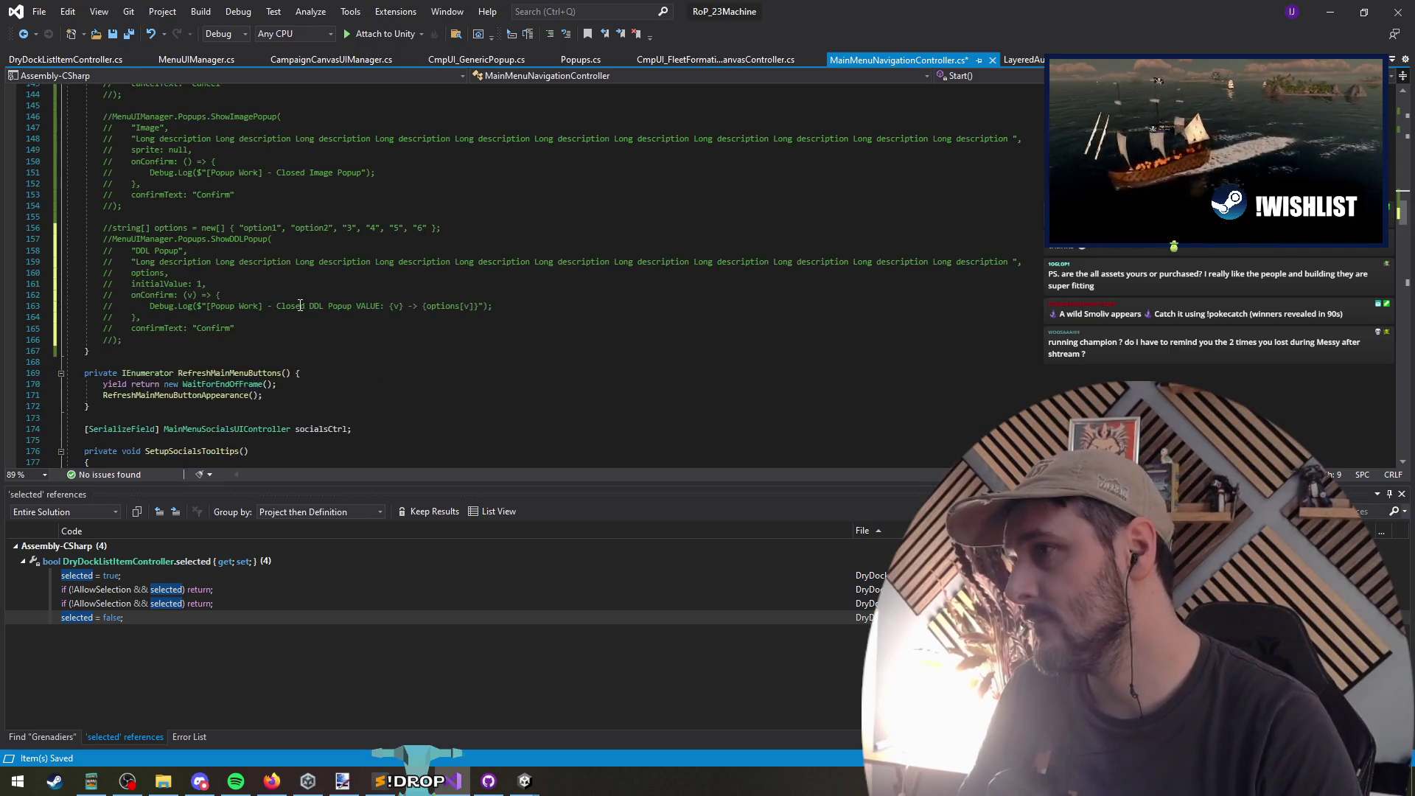
{"action": "scroll", "coordinate": [295, 303], "scroll_direction": "up", "scroll_amount": 2}
{"action": "scroll", "coordinate": [265, 294], "scroll_direction": "down", "scroll_amount": 5}
{"action": "scroll", "coordinate": [243, 243], "scroll_direction": "up", "scroll_amount": 6}
{"action": "scroll", "coordinate": [142, 295], "scroll_direction": "down", "scroll_amount": 1}
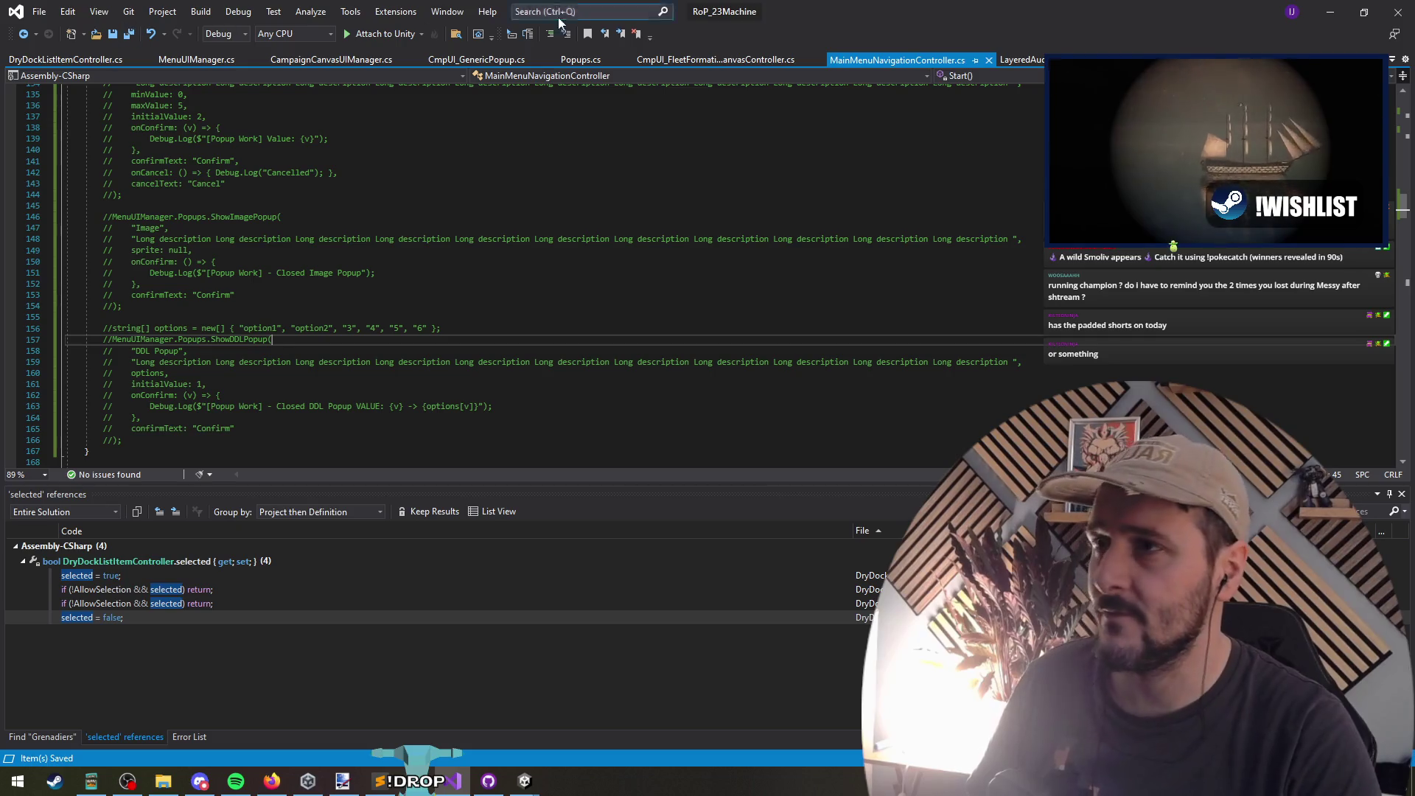
{"action": "left_click", "coordinate": [1330, 12]}
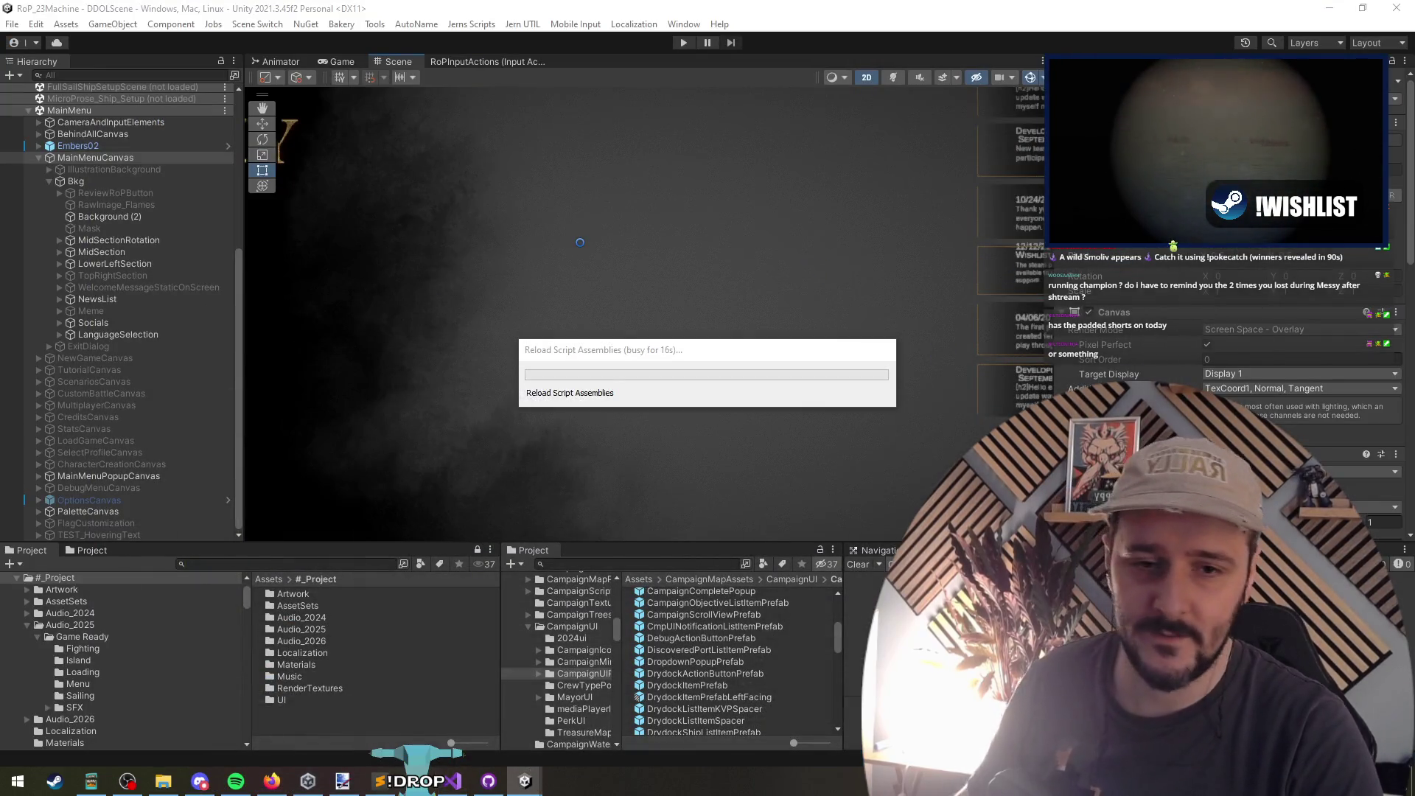